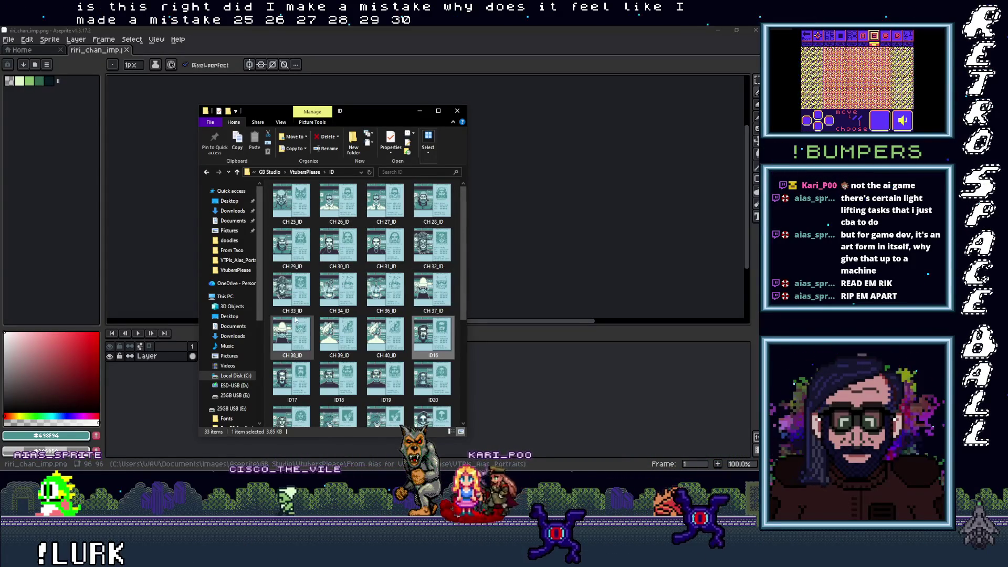
Rename the CH 36_ID portrait to CH 35_ID
click(387, 313)
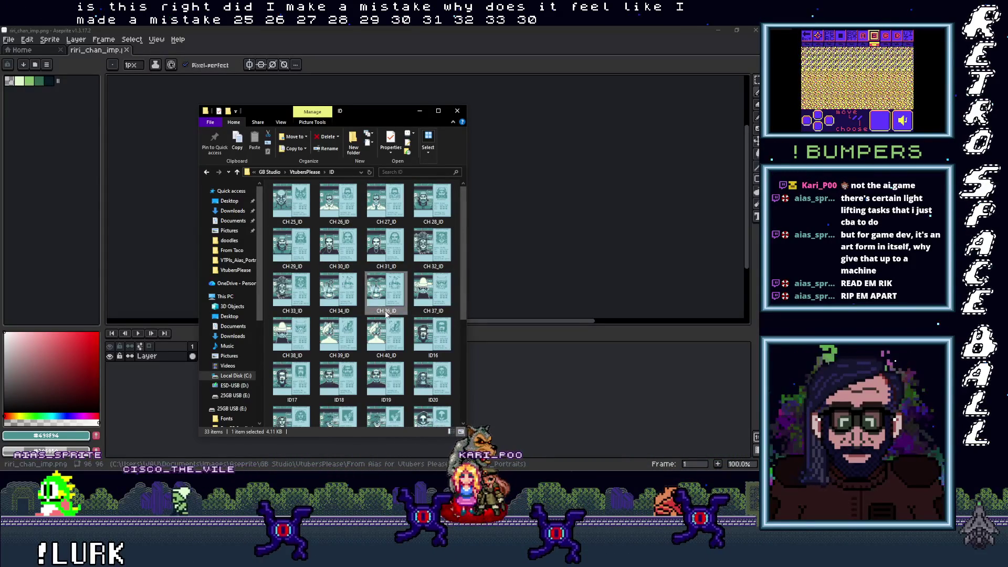
click(389, 312)
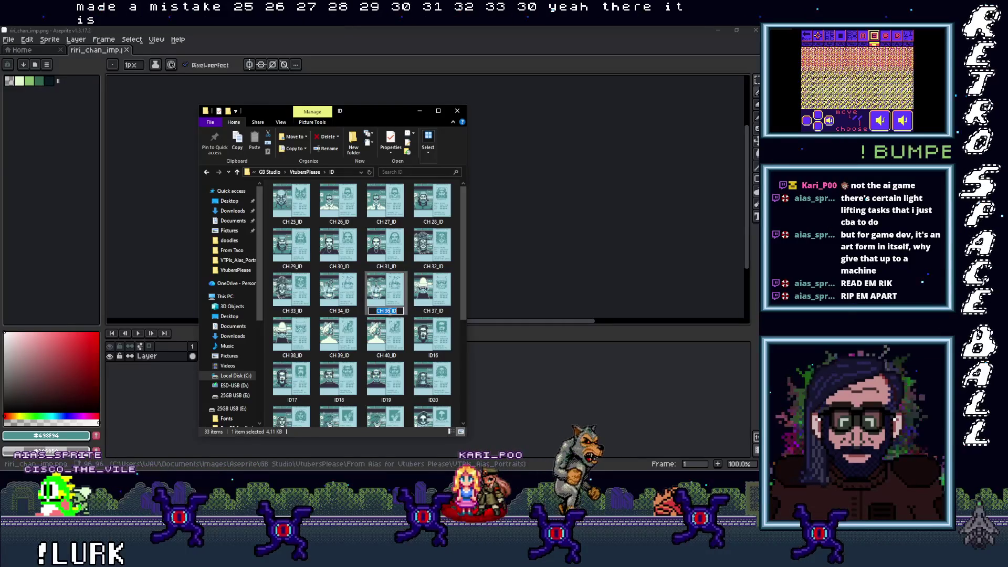
key(BackSpace)
text(5)
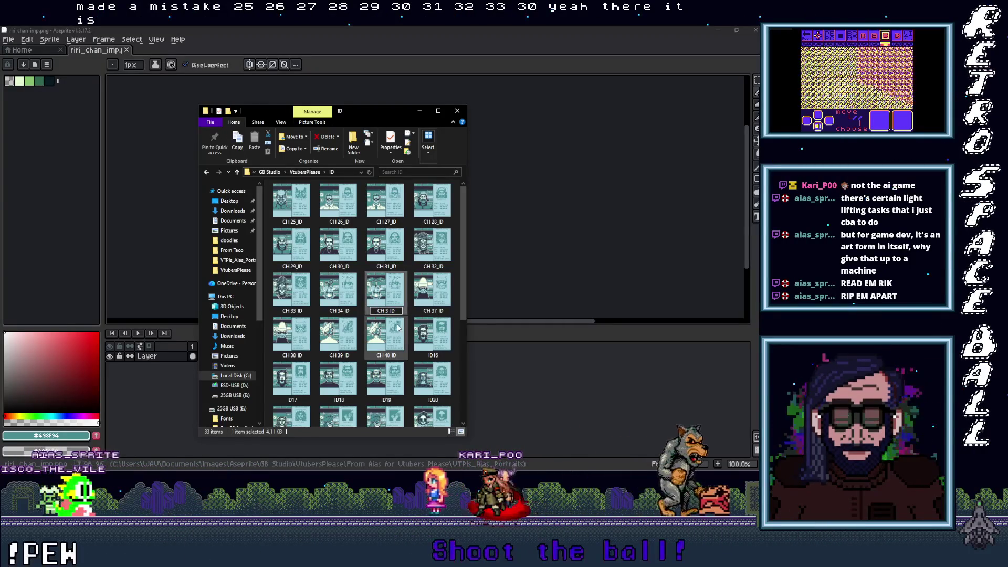
click(435, 312)
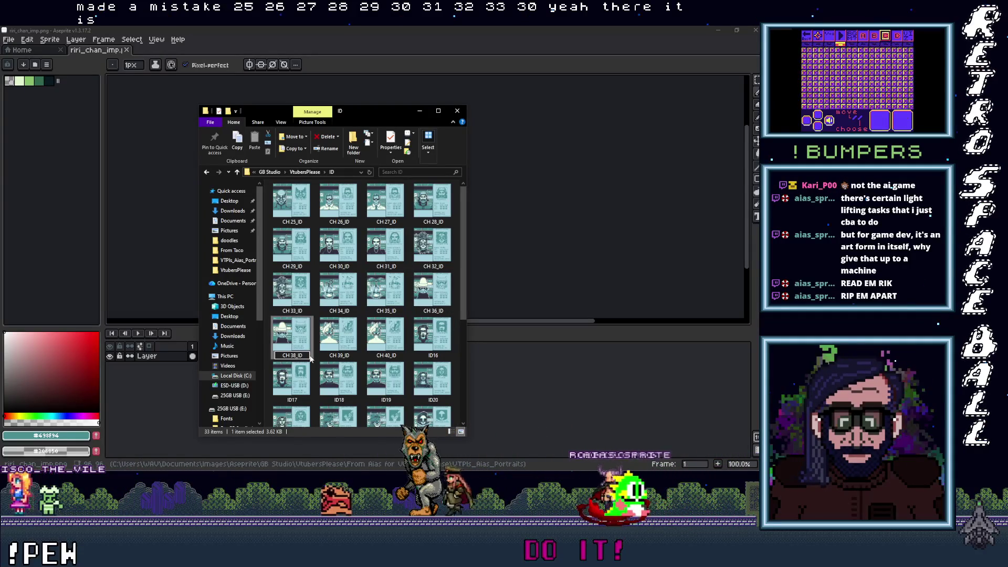
click(311, 357)
text(7)
Rename the CH 39_ID portrait to CH 38_ID
click(340, 356)
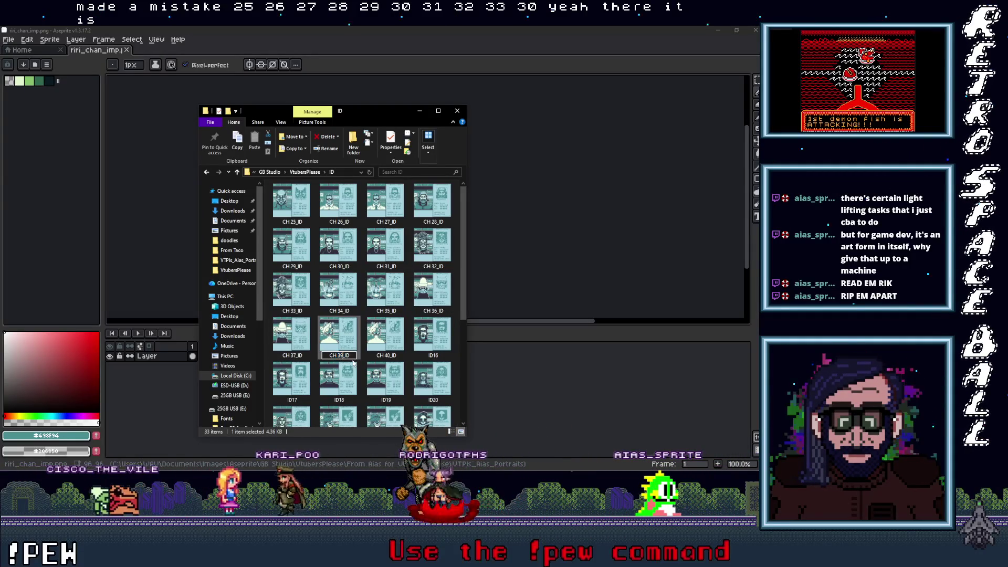
text(CH 38_ID)
click(389, 357)
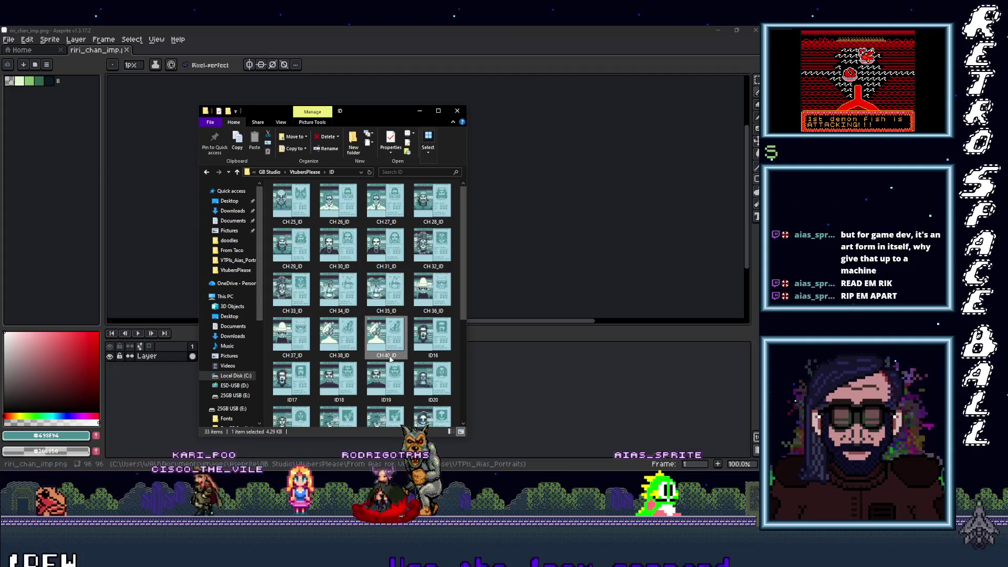
Renumber CH 40_ID to CH 39_ID and begin editing the ID16 file's name
click(390, 357)
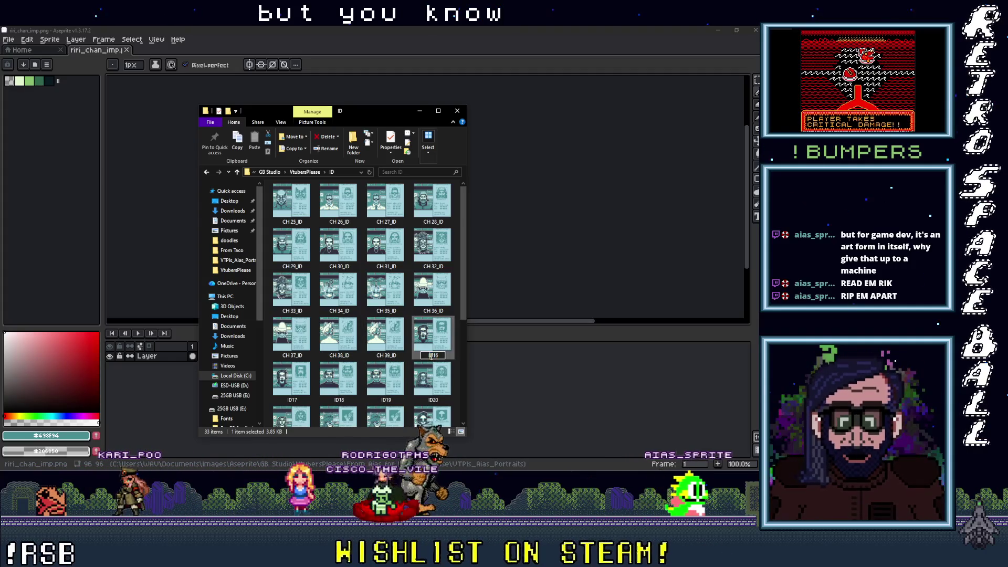
text(CH 29_ID)
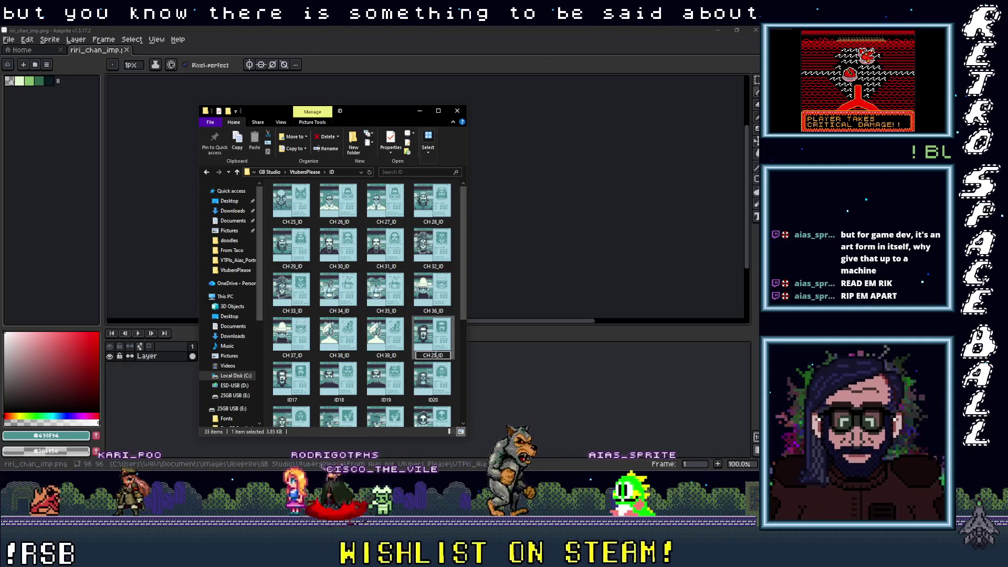
click(435, 355)
key(BackSpace)
key(BackSpace)
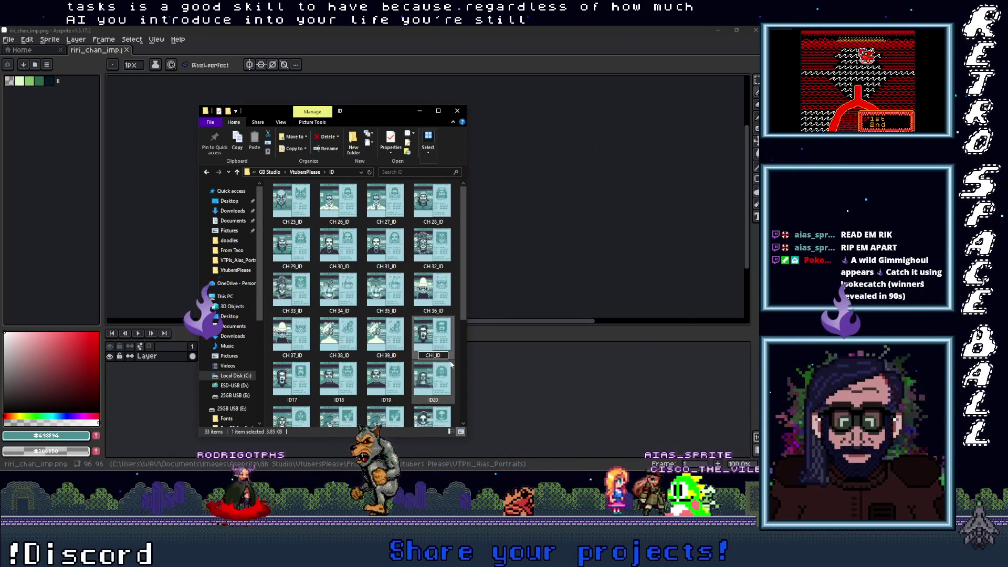
Enter 40 so the ID16 portrait becomes CH 40_ID
text(40)
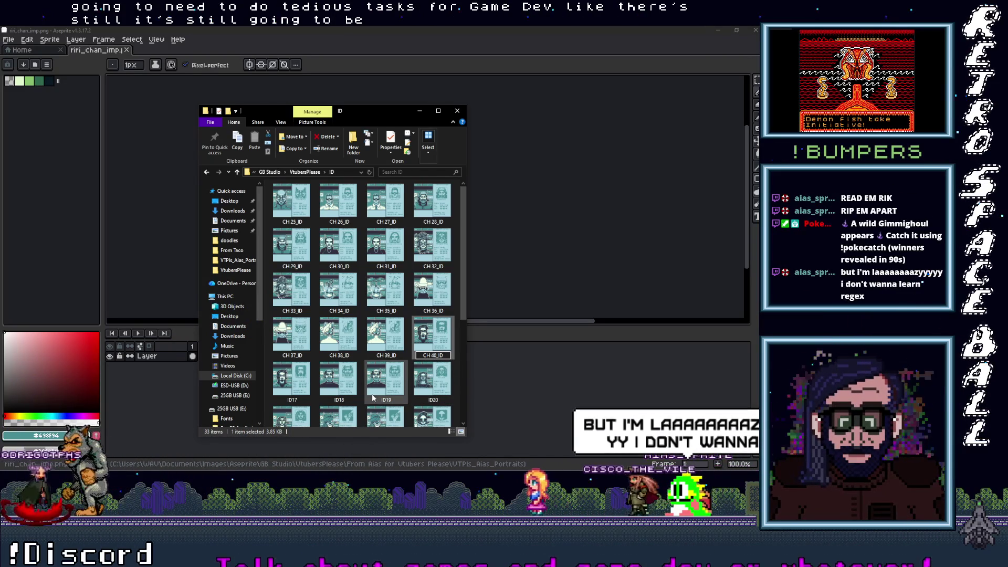
click(299, 400)
Rename the ID17 portrait to CH 41_ID
click(300, 399)
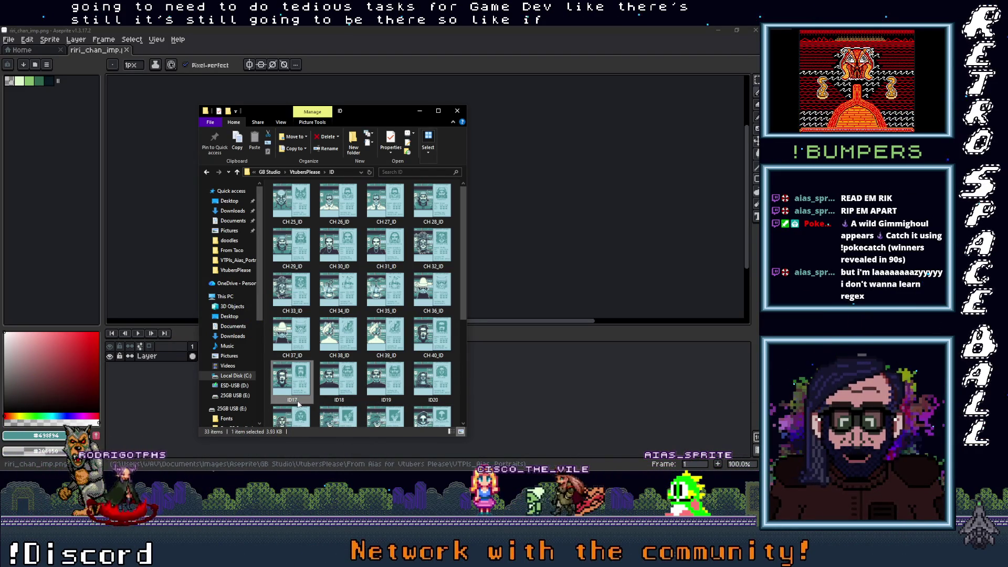
double_click(295, 399)
text(CH_)
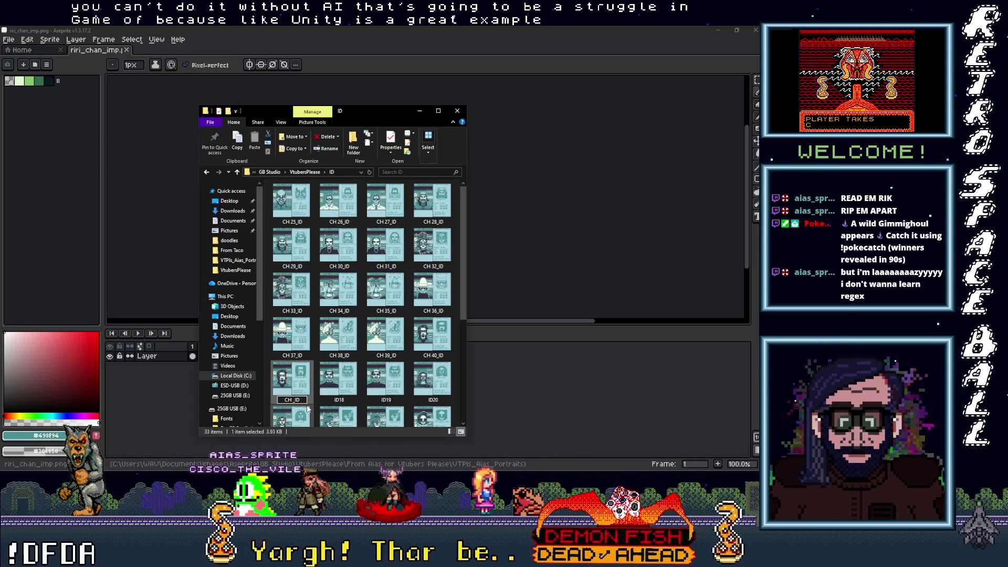
text(41)
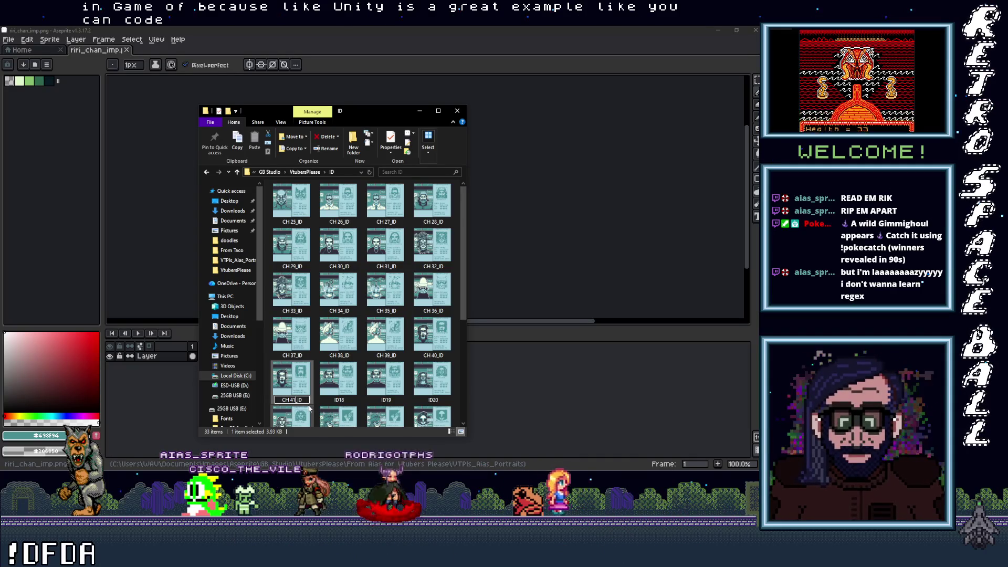
click(344, 405)
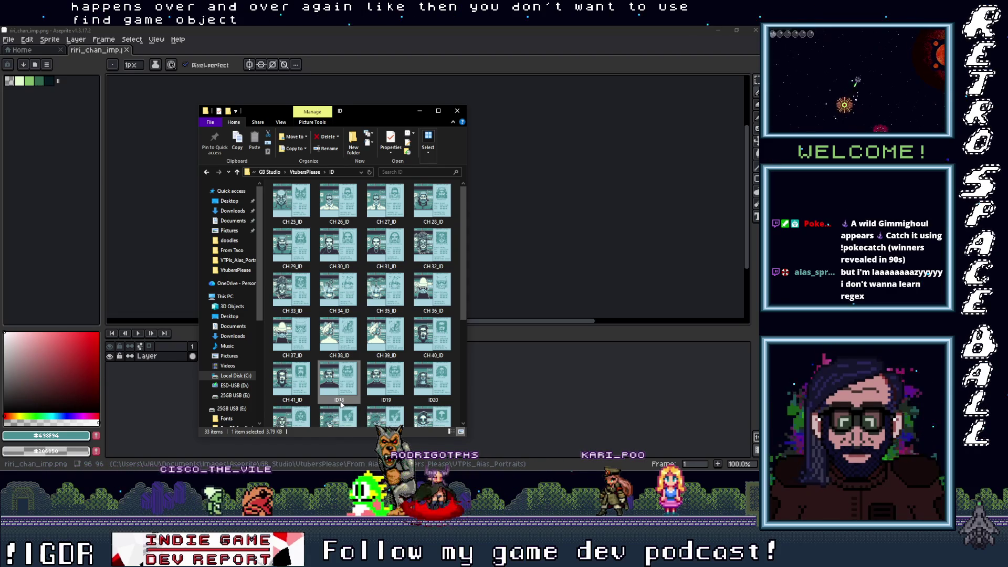
Rename the ID18 portrait to CH 42_ID using the CH 25_ID template
text(CH 25_ID)
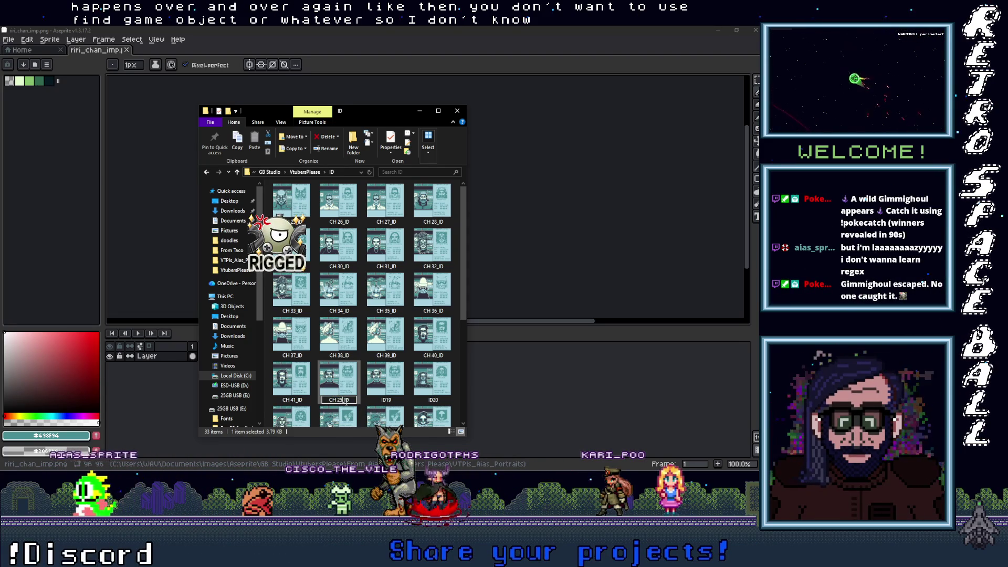
key(BackSpace)
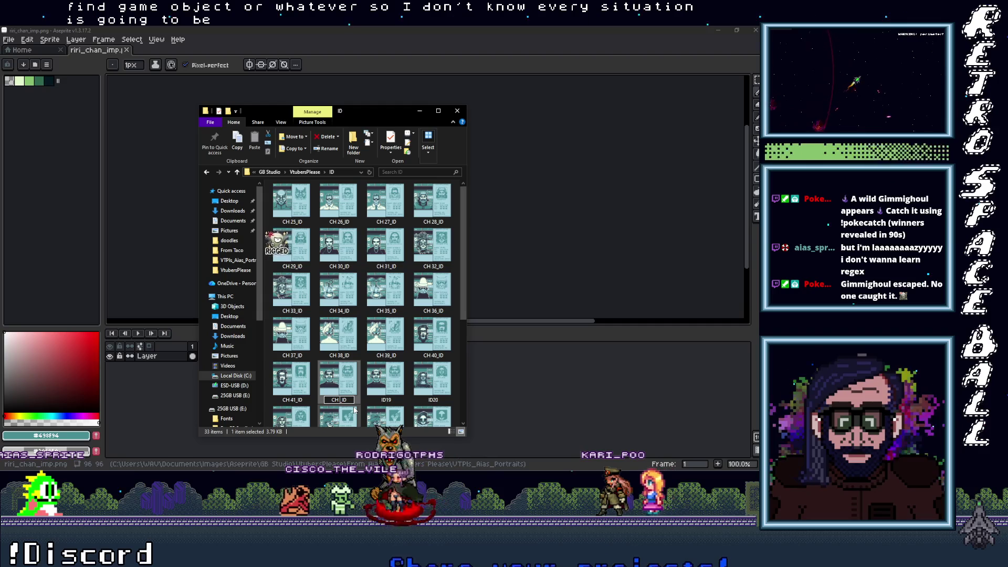
text(42)
key(Tab)
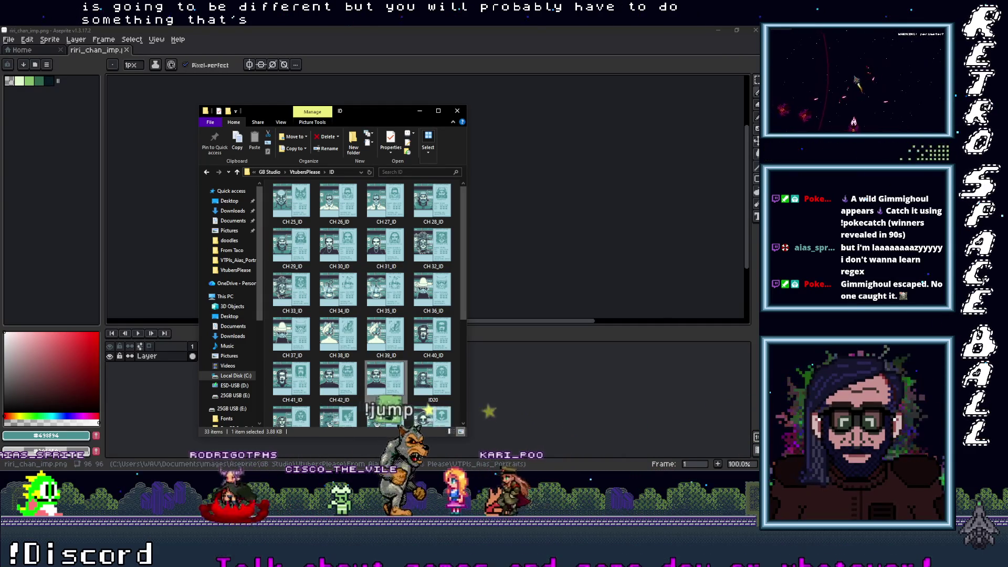
Rename the ID19 portrait to CH 43_ID
text(CH 25_ID)
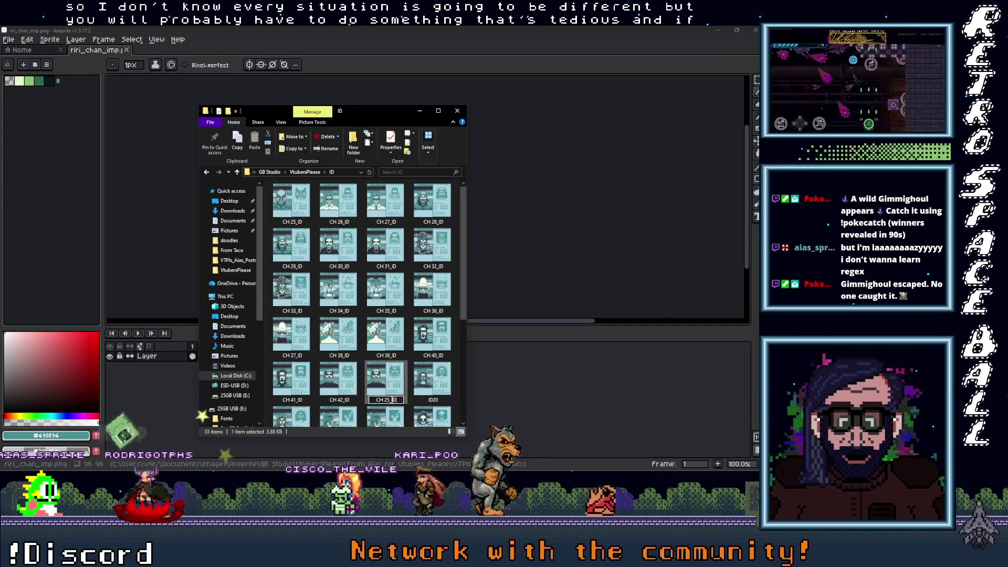
key(Left)
key(Left)
key(Left)
key(BackSpace)
key(BackSpace)
text(43)
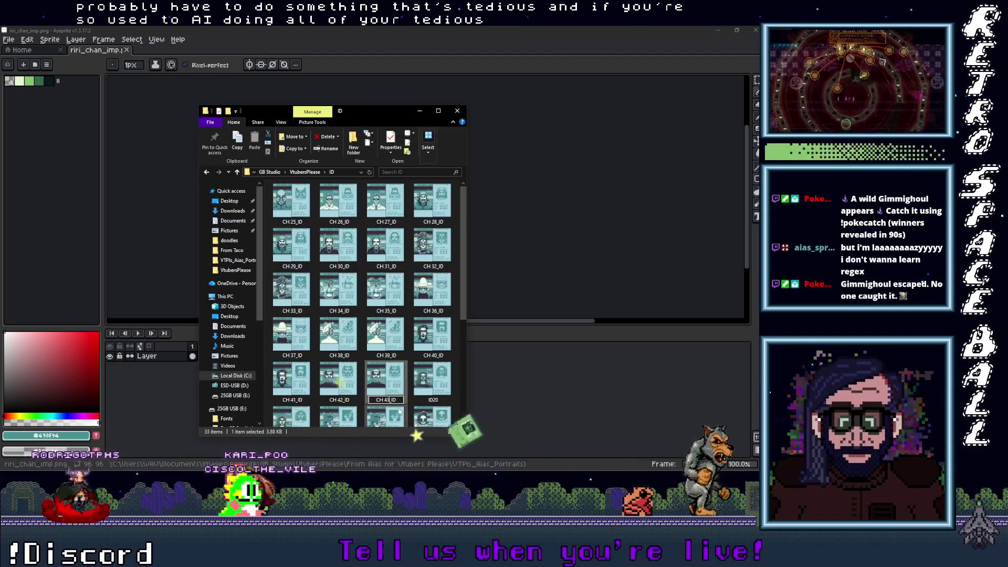
click(439, 402)
Rename the ID20 portrait to CH 44_ID
click(434, 400)
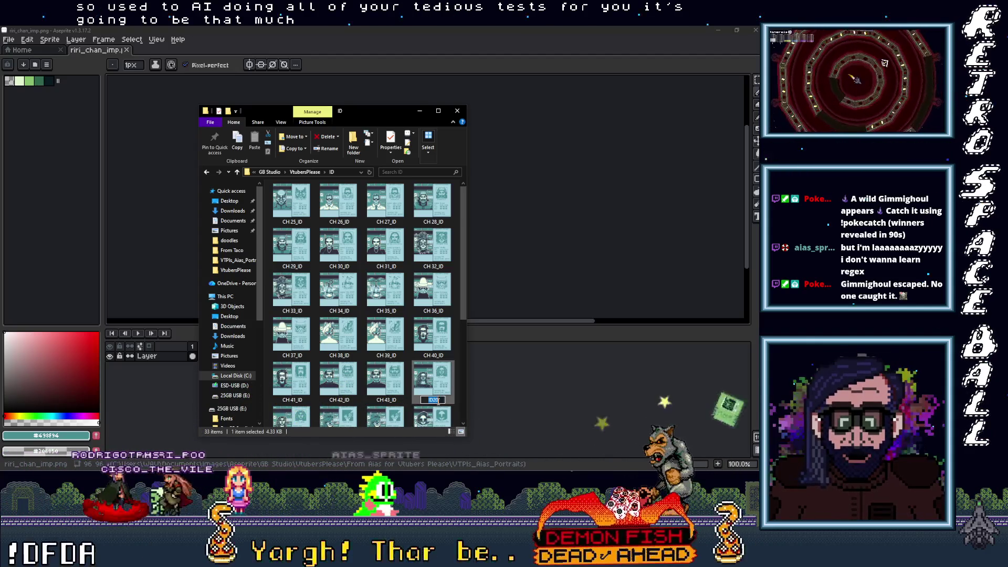
text(CH 25_ID)
key(Left)
key(Left)
key(Left)
key(BackSpace)
key(BackSpace)
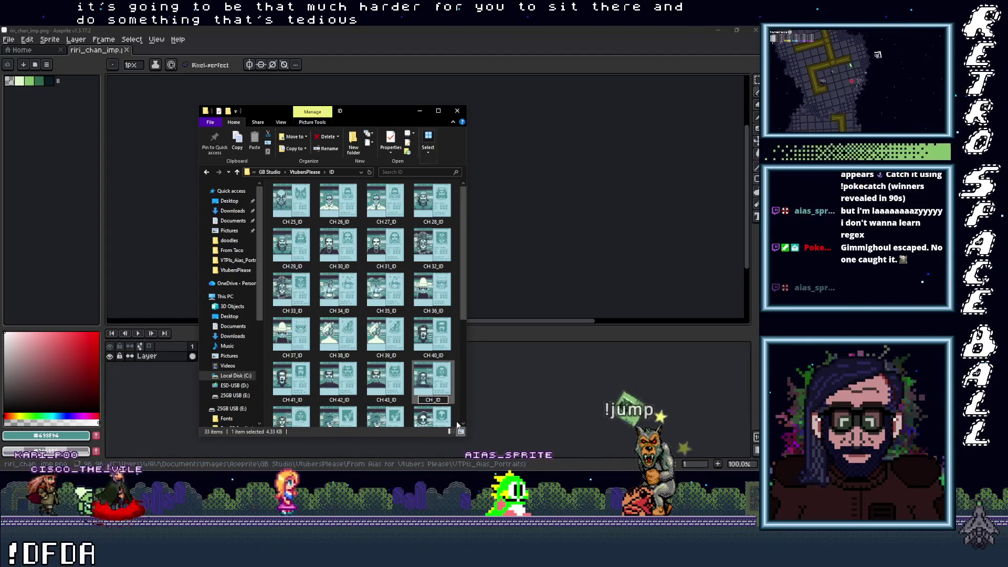
text(44)
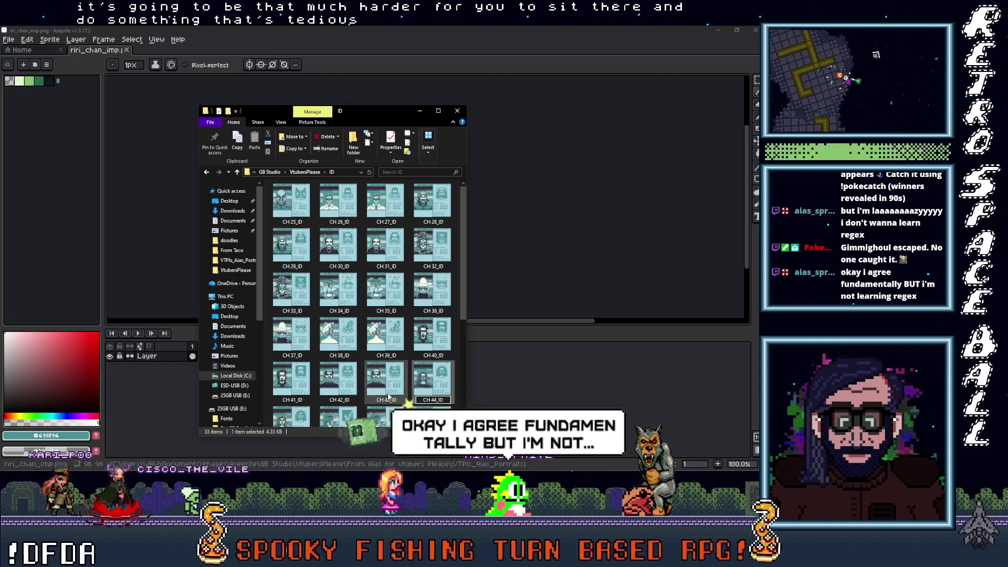
click(385, 378)
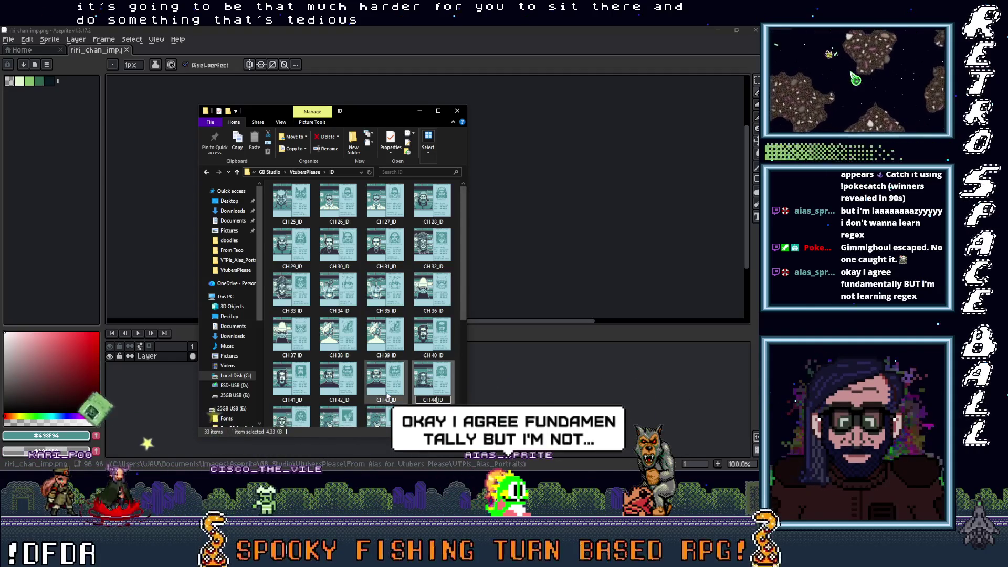
Rename the ID21 portrait to CH 45_ID
scroll(368, 363, down, 3)
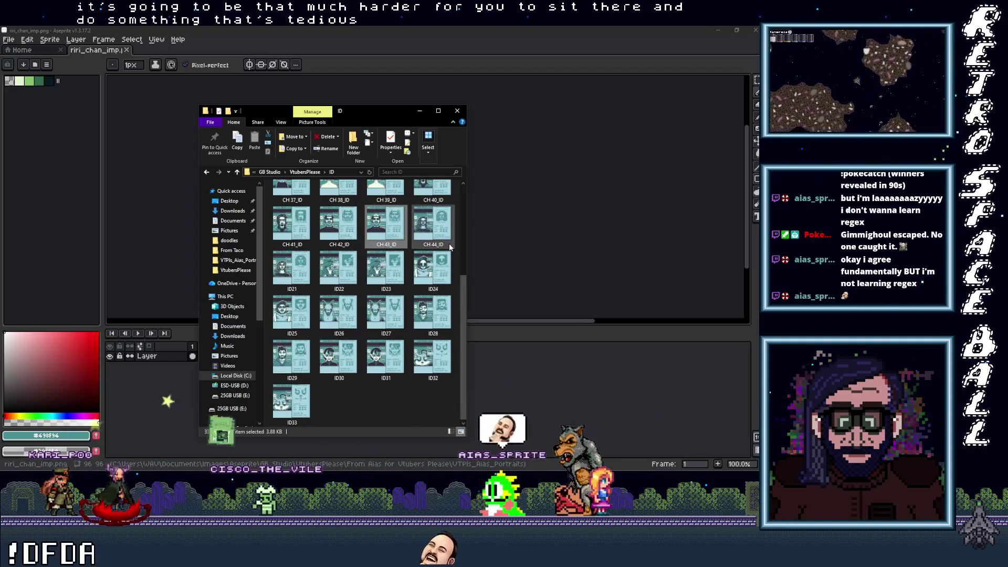
click(294, 289)
click(293, 289)
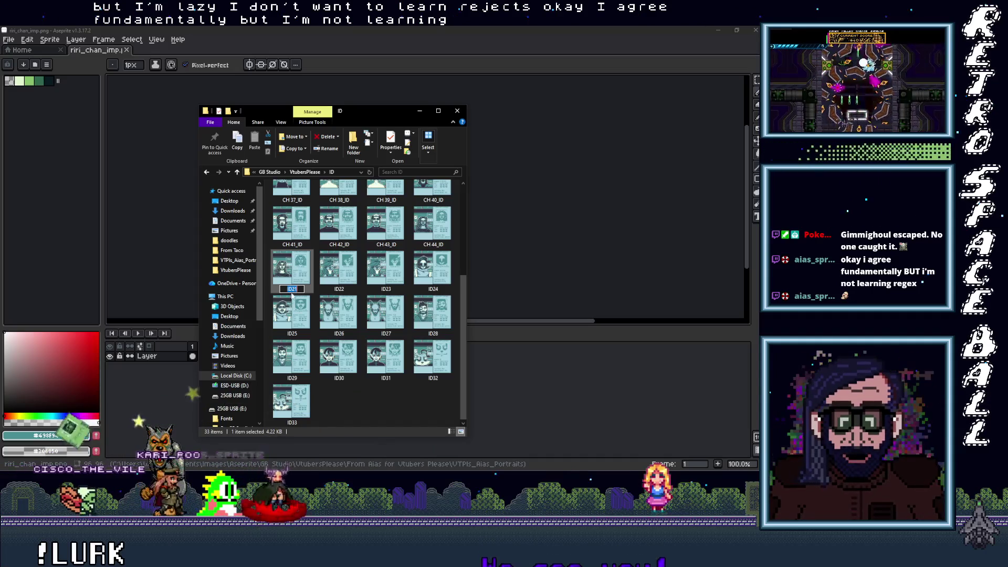
text(CH 25_ID)
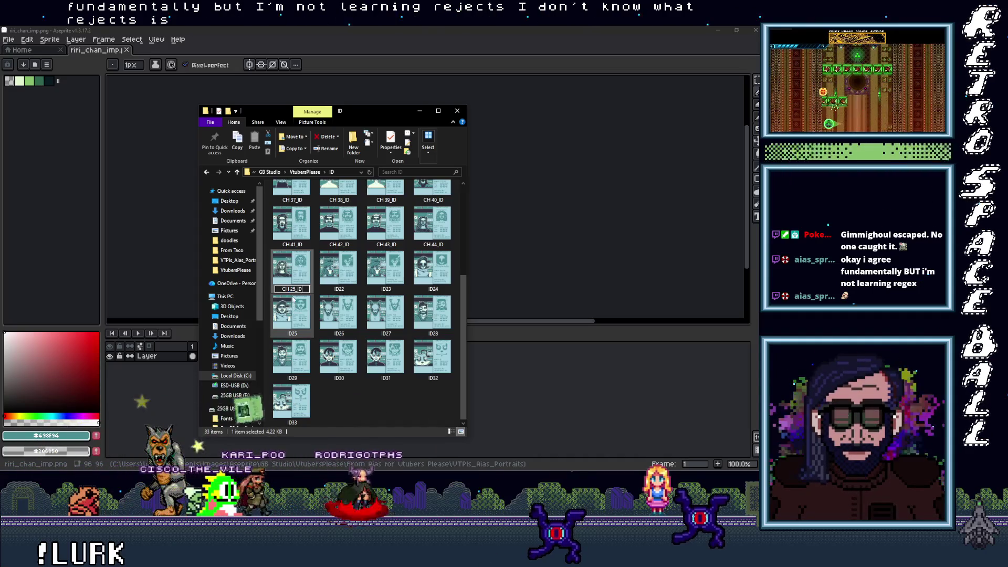
click(294, 289)
key(BackSpace)
key(BackSpace)
key(BackSpace)
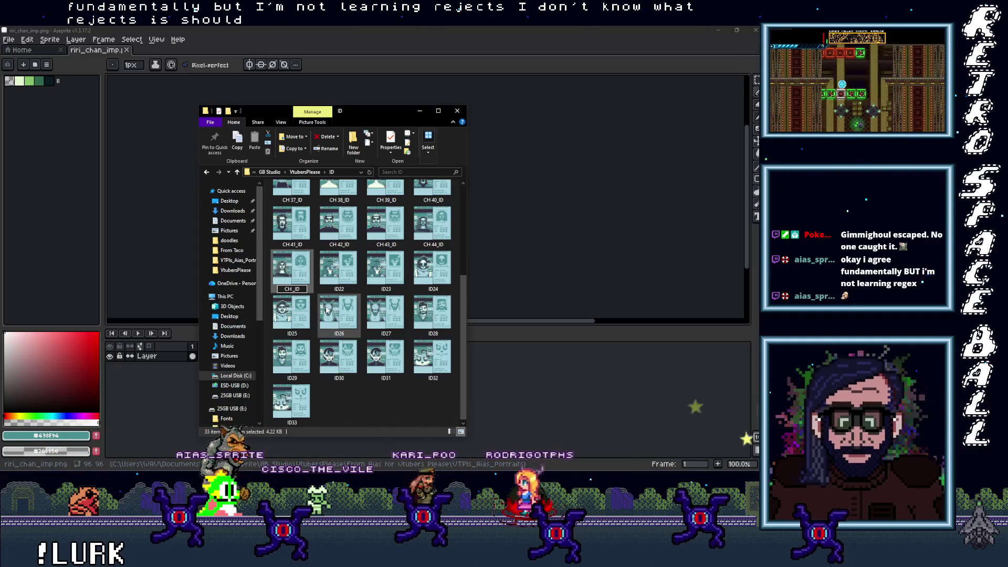
text(45)
click(337, 293)
text(CH_25_)
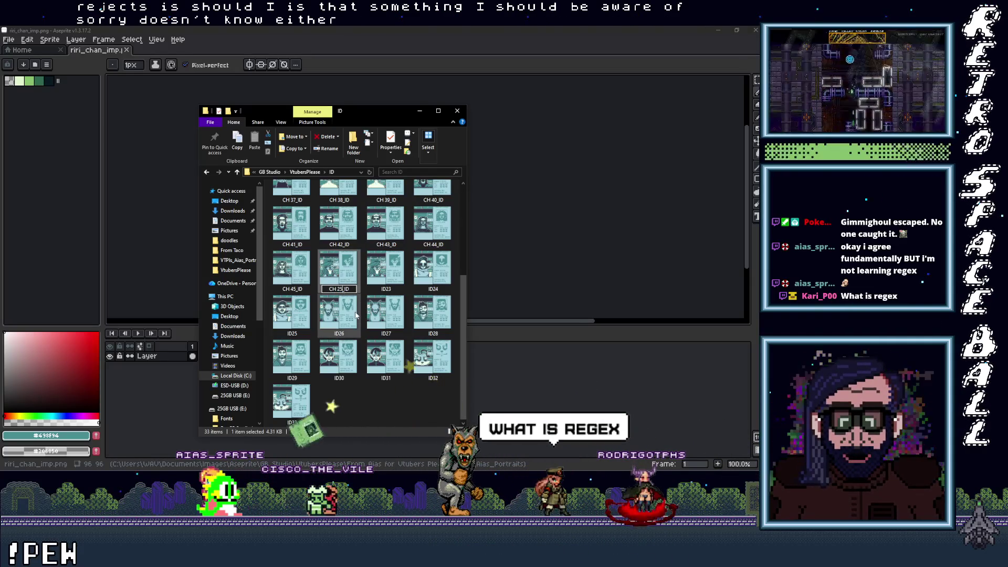
Rename the ID22 and ID23 portraits to CH 46_ID and CH 47_ID
key(BackSpace)
key(BackSpace)
text(4)
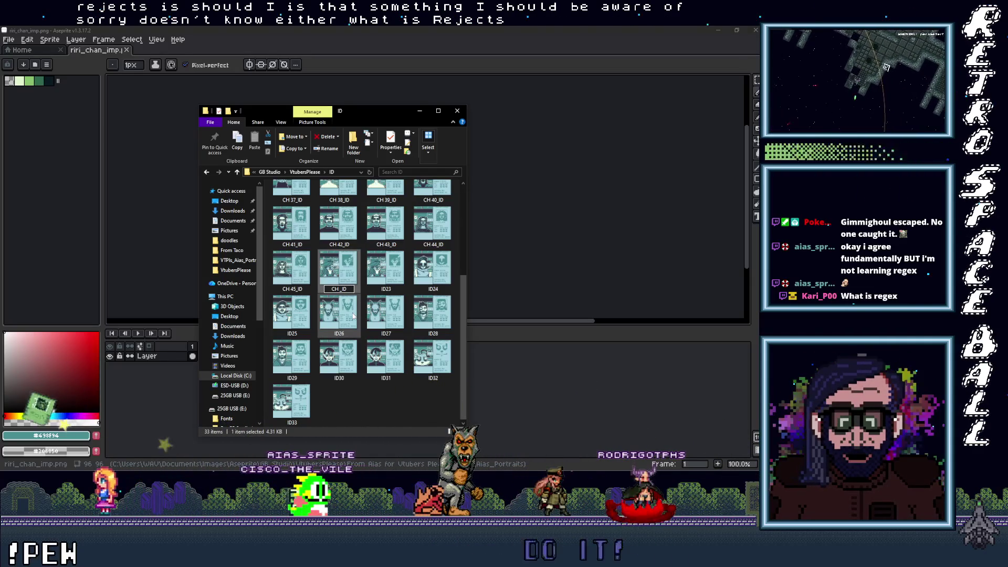
text(6)
click(387, 286)
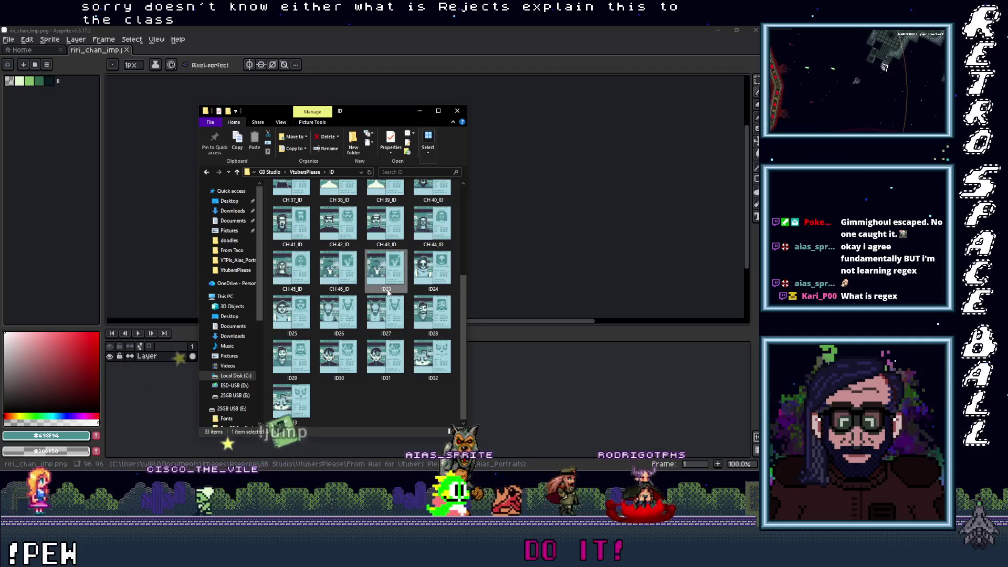
click(387, 289)
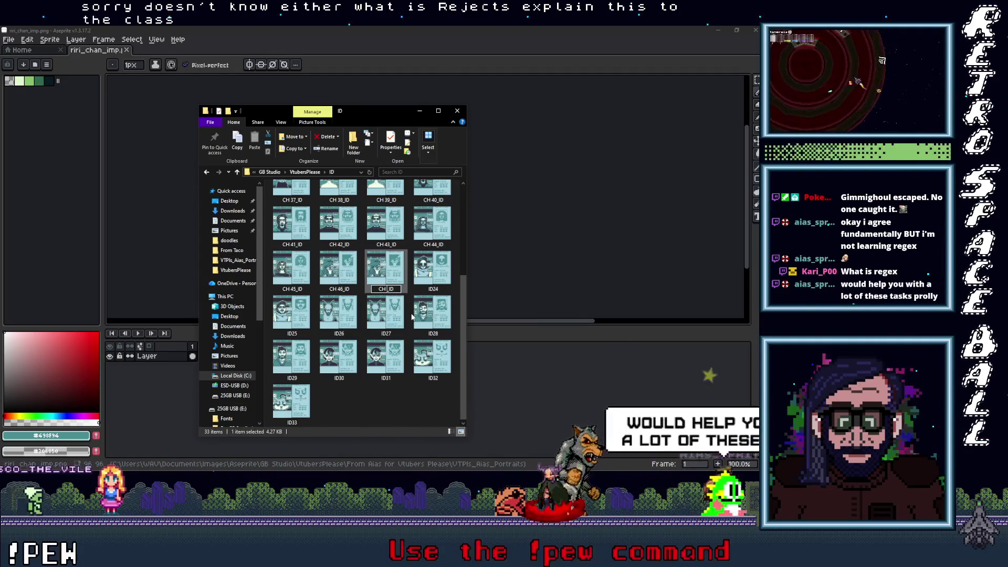
click(434, 295)
Rename the ID24 and ID25 portraits to CH 48_ID and CH 49_ID
text(CH 25_ID)
key(BackSpace)
key(BackSpace)
key(BackSpace)
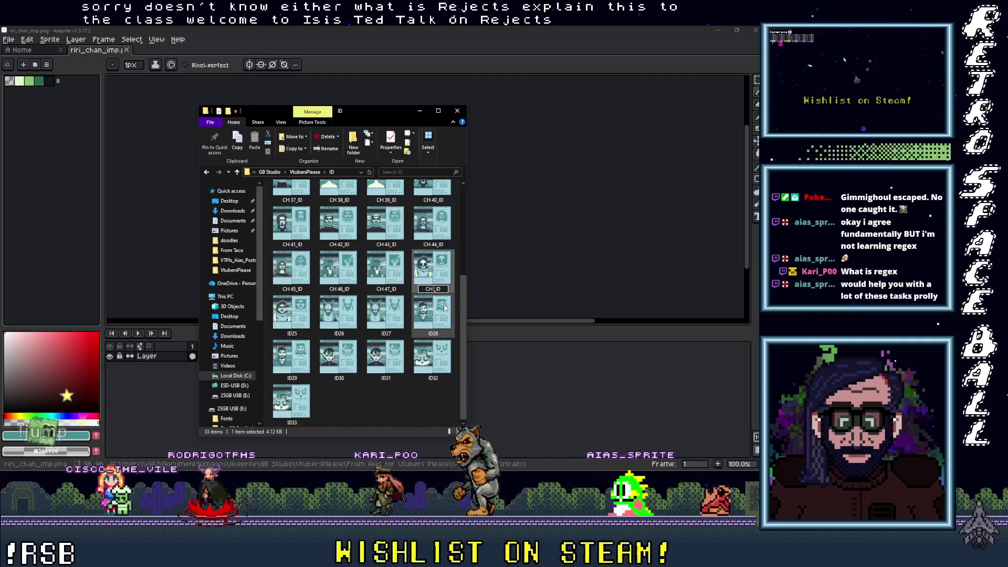
click(300, 334)
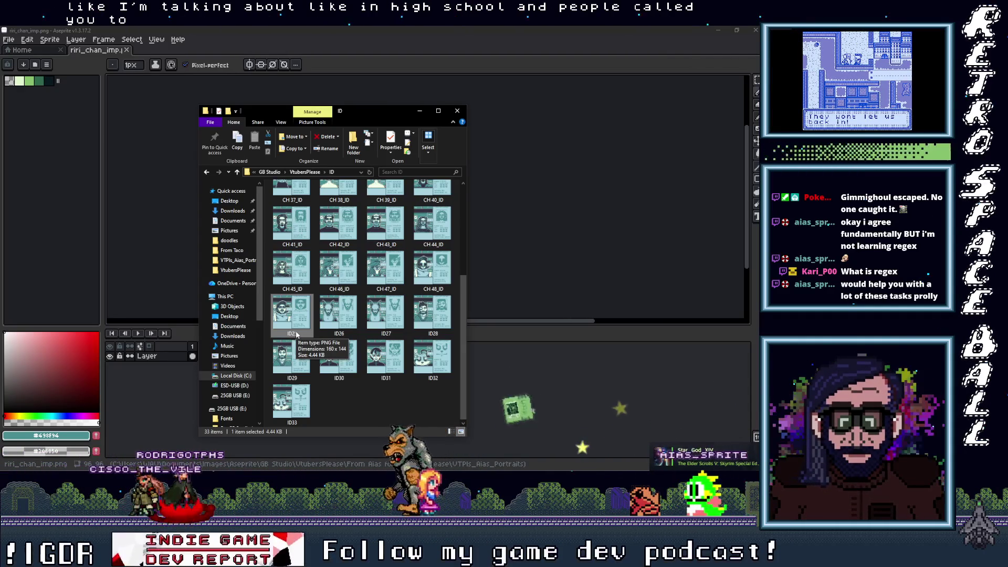
click(297, 334)
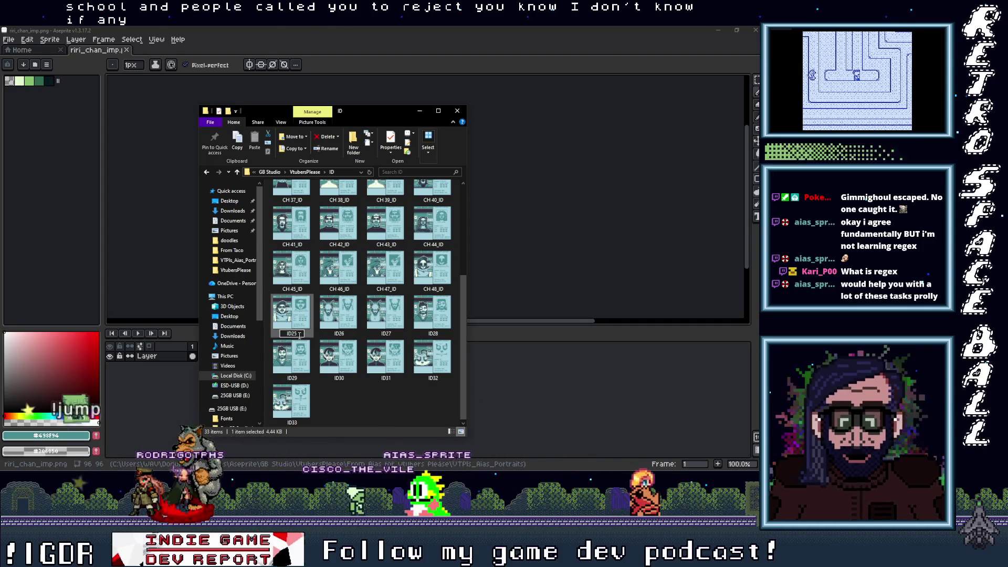
text(CH 25_ID)
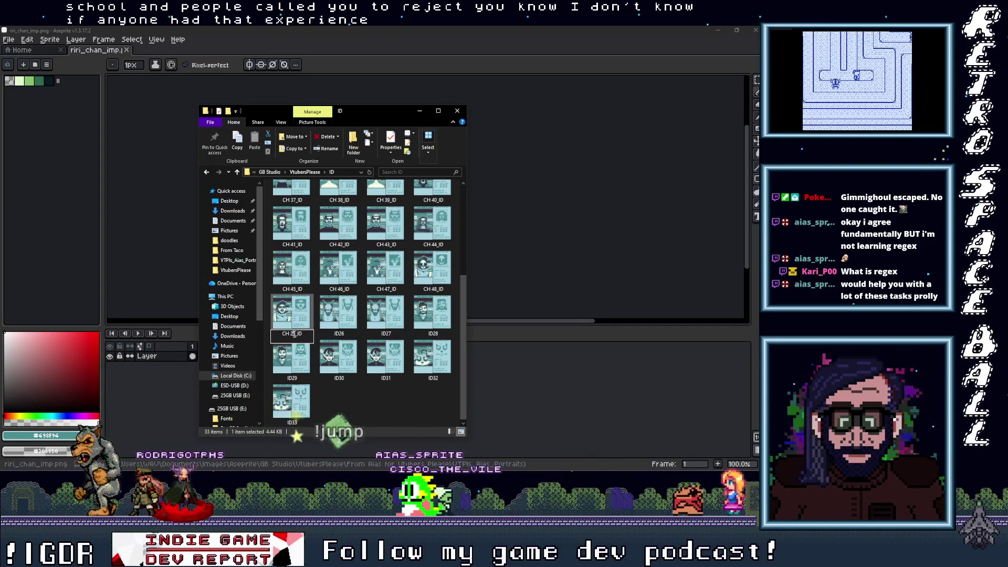
key(BackSpace)
key(BackSpace)
key(BackSpace)
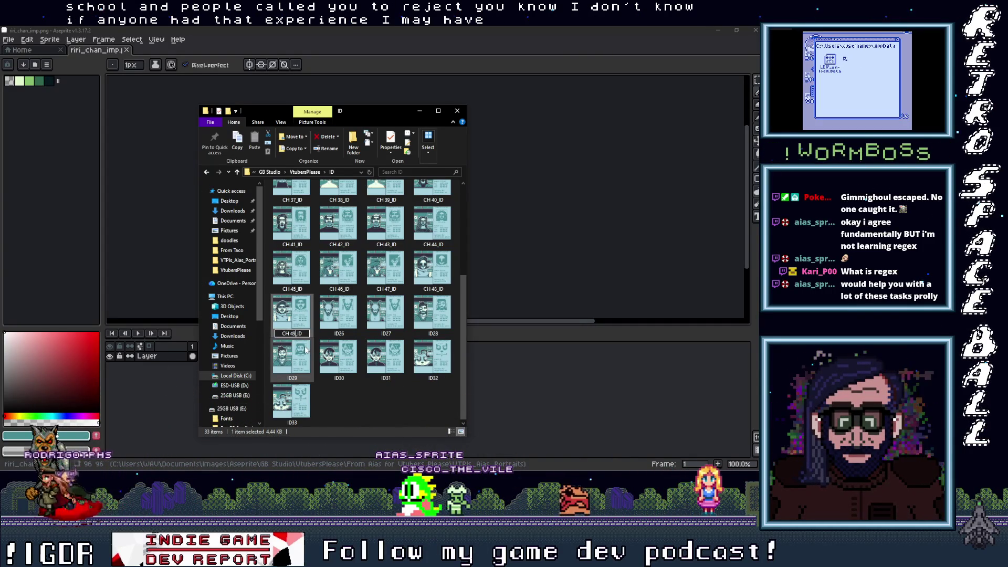
click(336, 328)
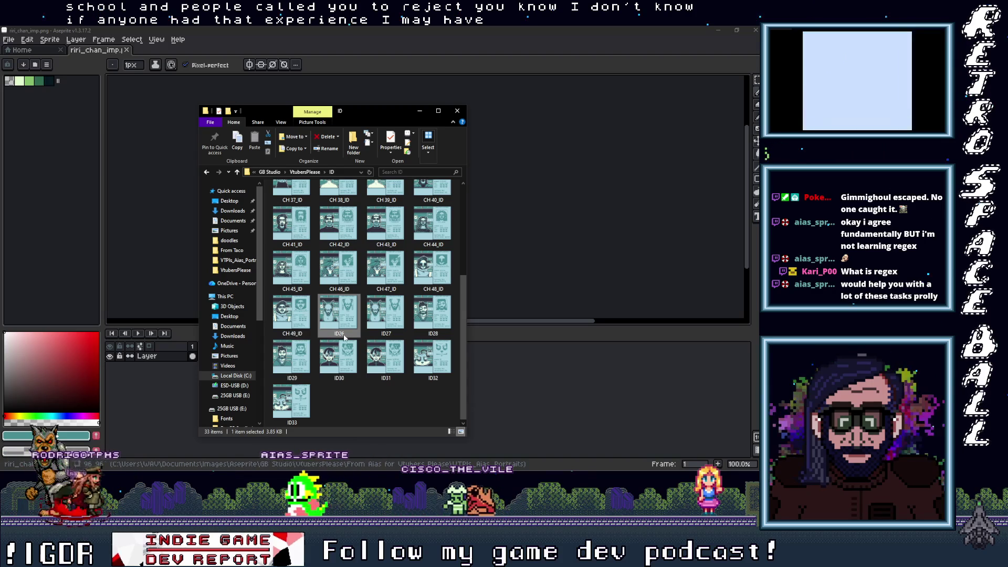
text(CH 50_)
Rename the ID26 and ID27 portraits to CH 50_ID and CH 51_ID
key(BackSpace)
text(0_ID)
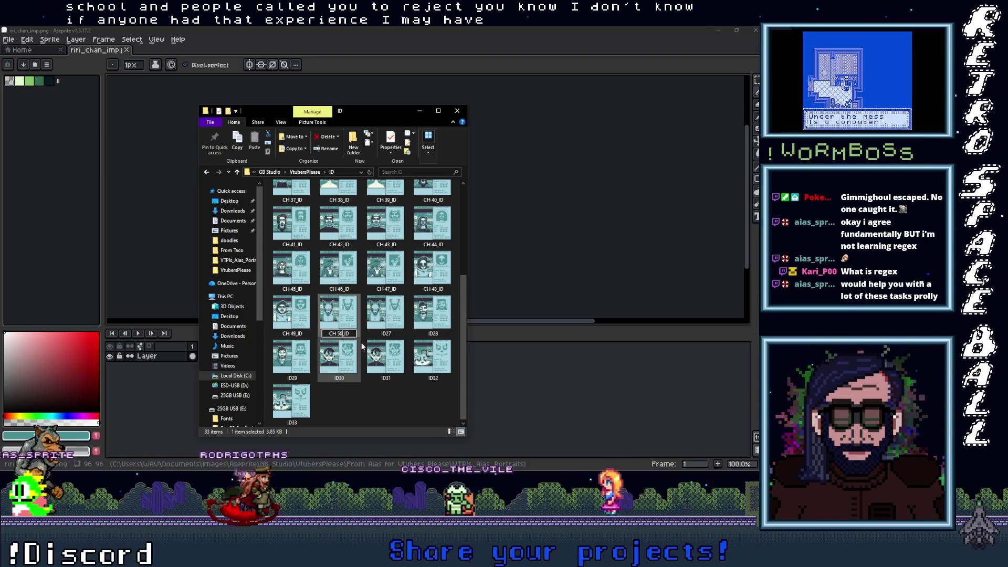
click(387, 335)
text(CH 25_ID)
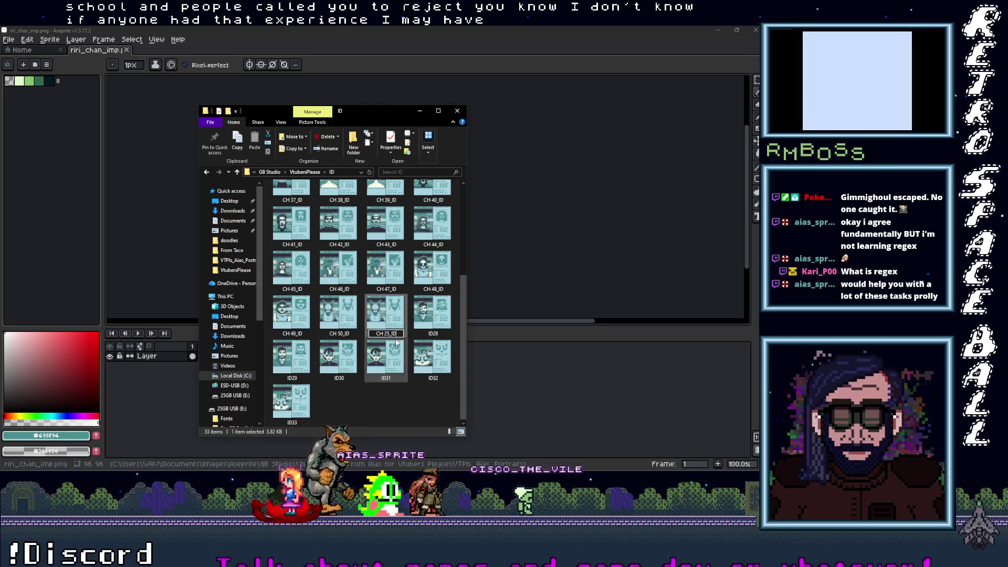
key(Return)
key(BackSpace)
key(BackSpace)
key(BackSpace)
text(51_ID)
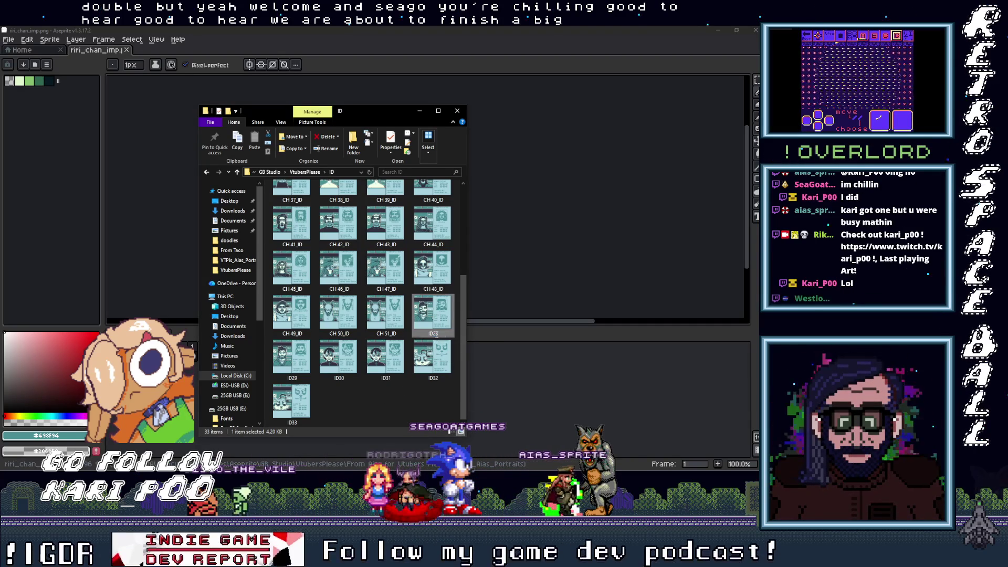
Rename the ID28 portrait to CH 52_ID
text(CH 25_ID)
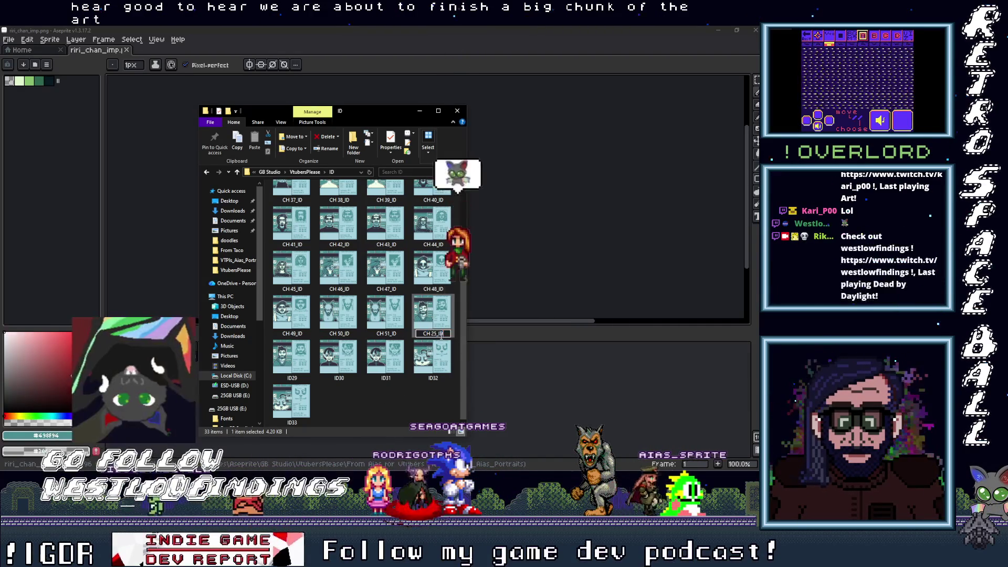
key(BackSpace)
key(BackSpace)
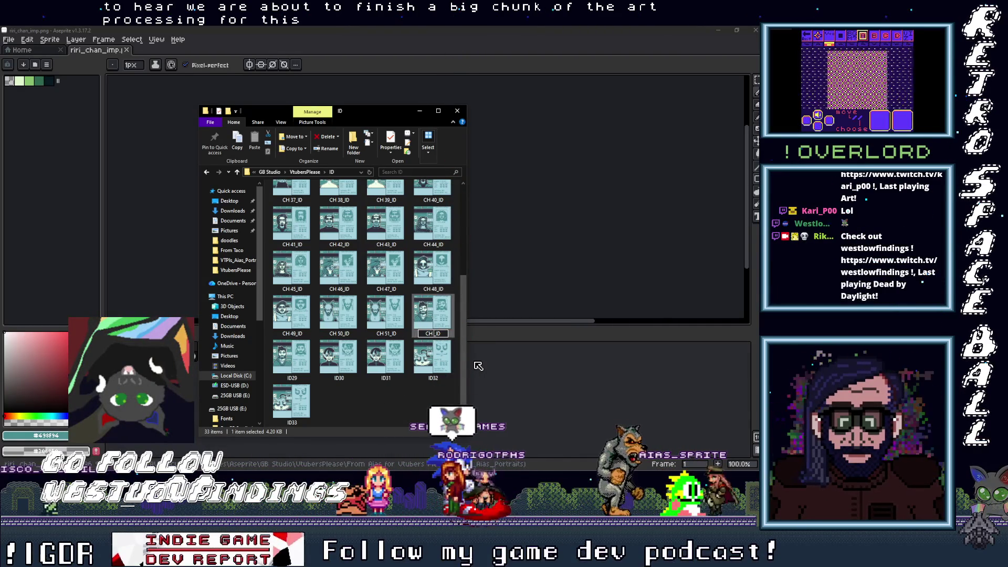
text(52)
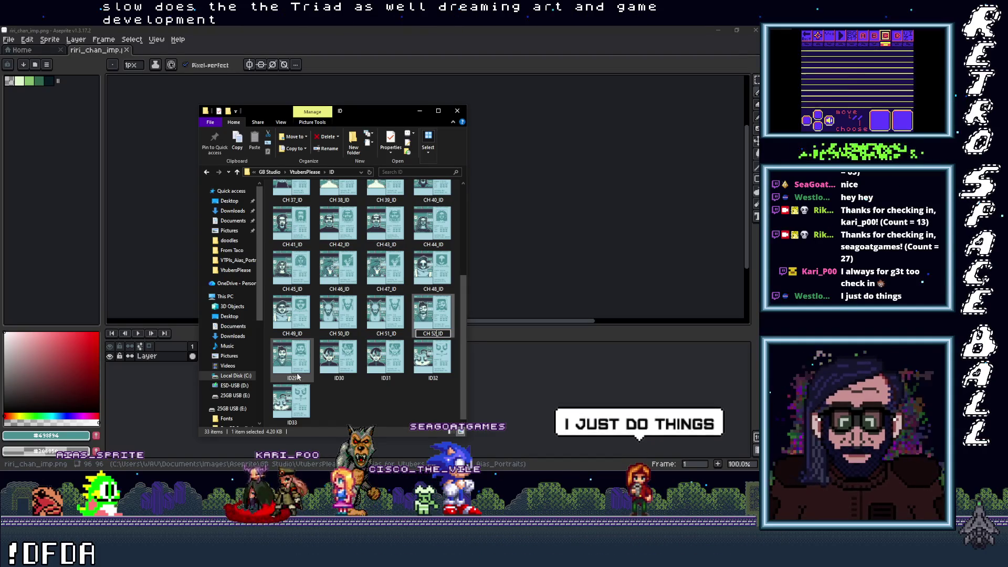
click(297, 377)
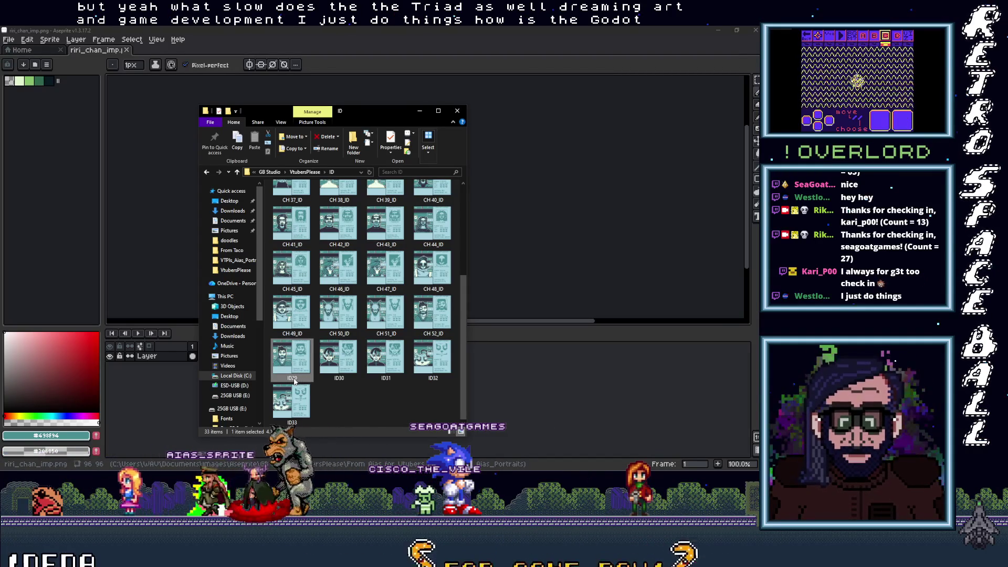
Rename the ID29 portrait to CH 53_ID
click(300, 378)
text(CH_25_)
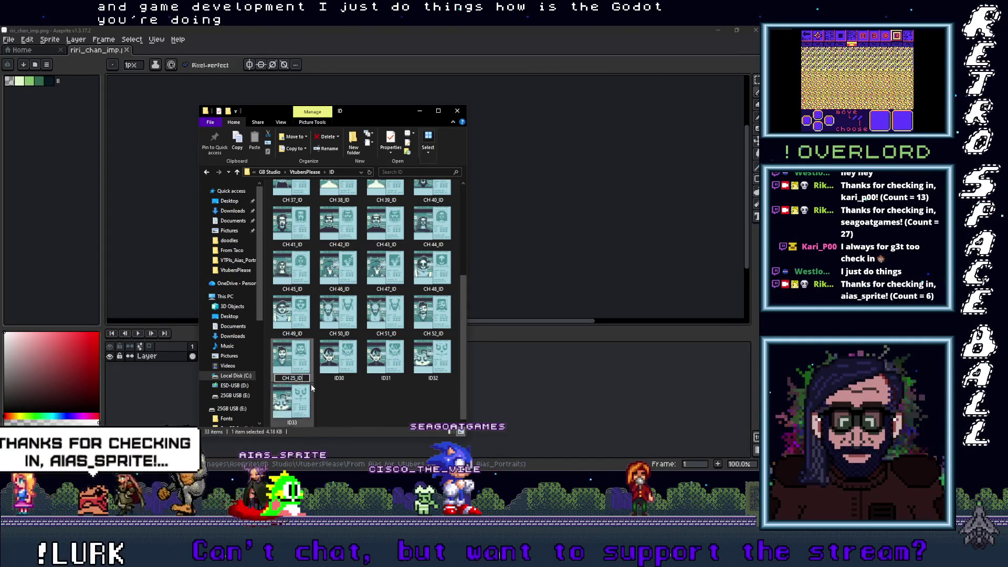
click(297, 378)
key(BackSpace)
key(BackSpace)
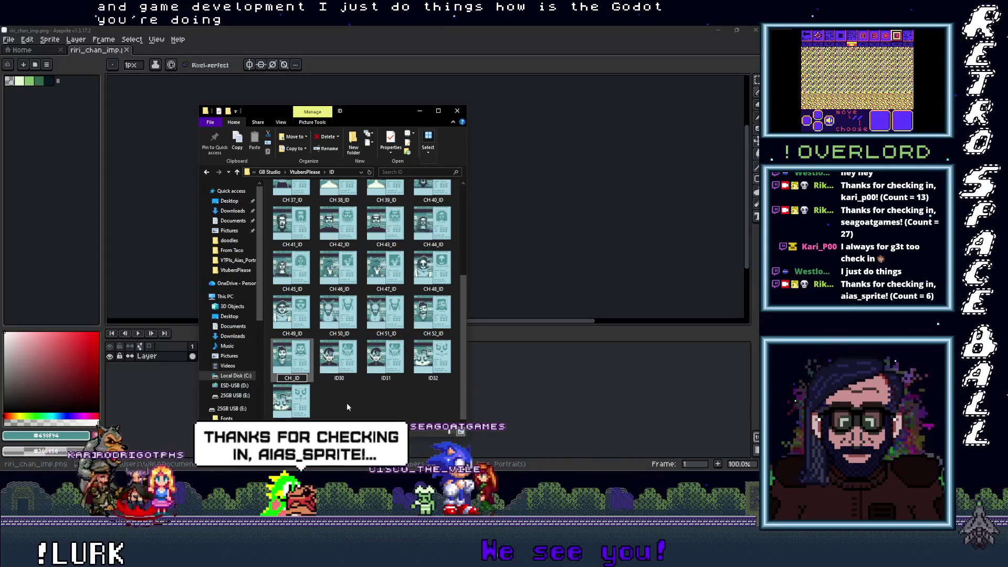
text(53)
click(342, 376)
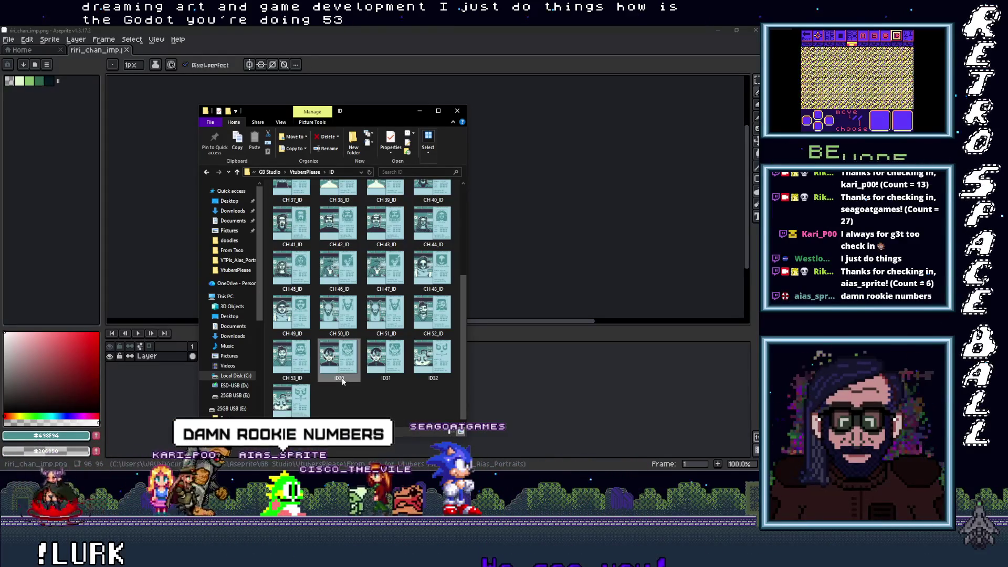
Rename the ID30 and ID31 portraits to CH 54_ID and CH 55_ID
text(CH 25_ID)
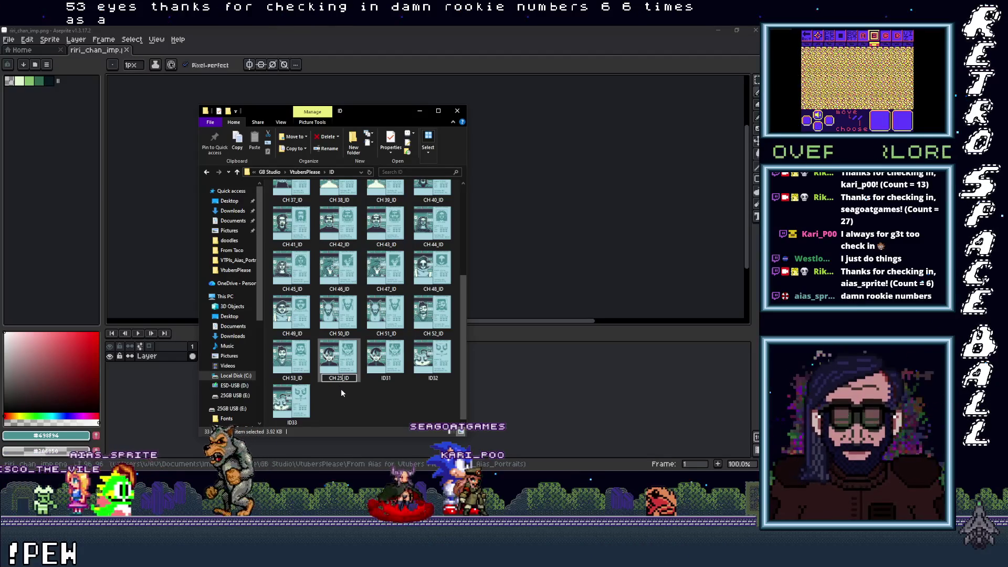
key(BackSpace)
key(BackSpace)
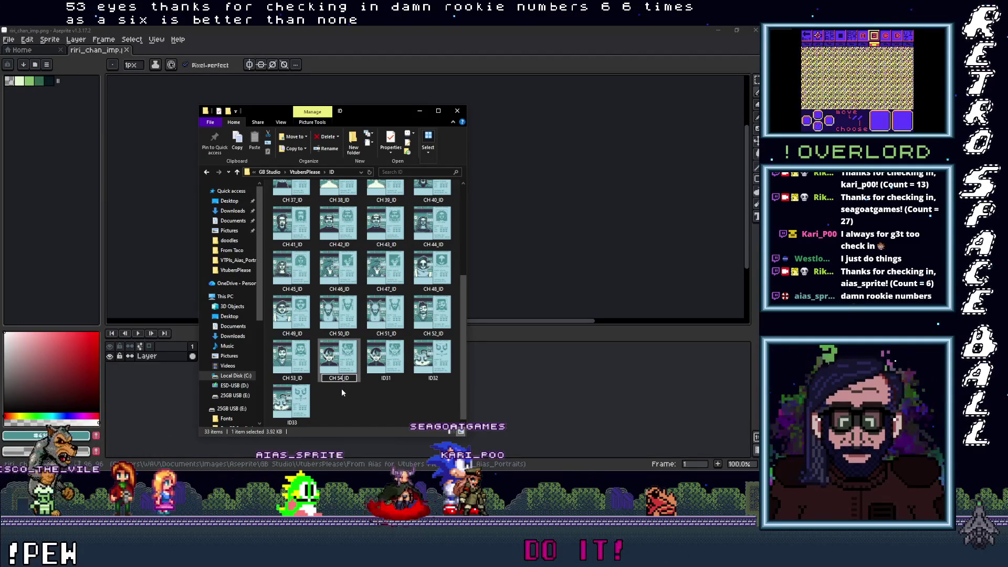
click(388, 379)
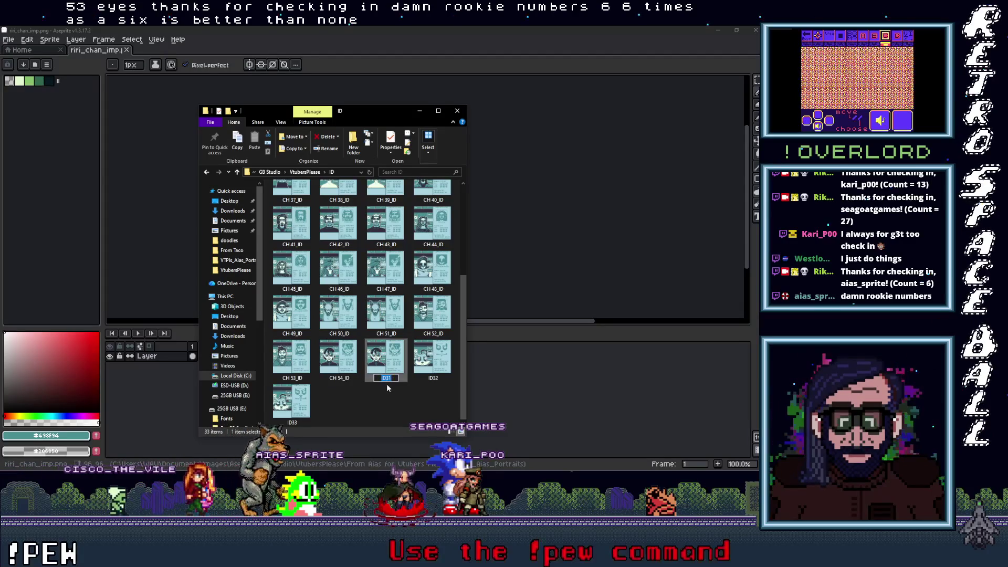
text(CH 25_ID)
key(Return)
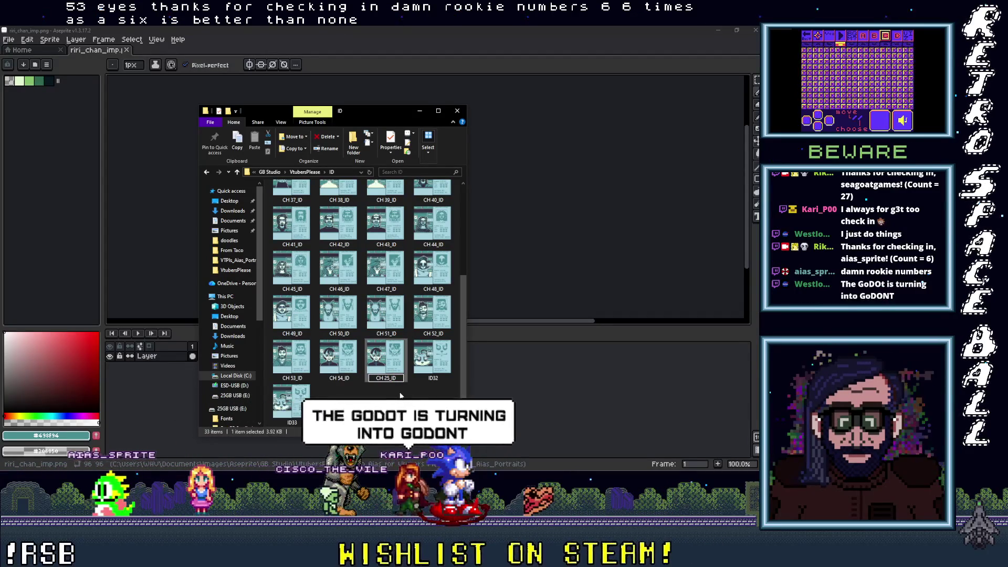
text(5)
click(433, 380)
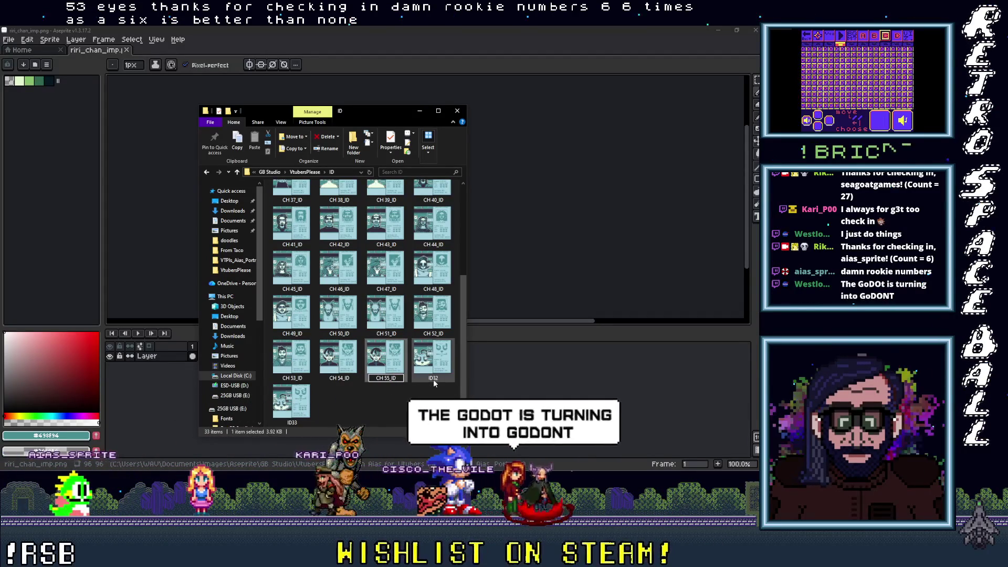
Rename the ID32 and ID33 portraits to CH 56_ID and CH 57_ID
text(CH 25_ID)
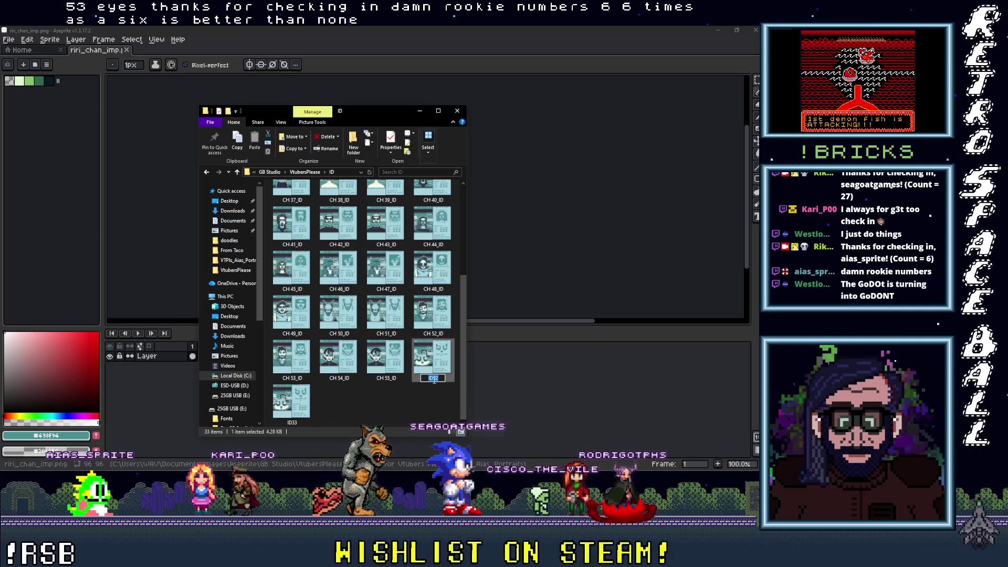
key(BackSpace)
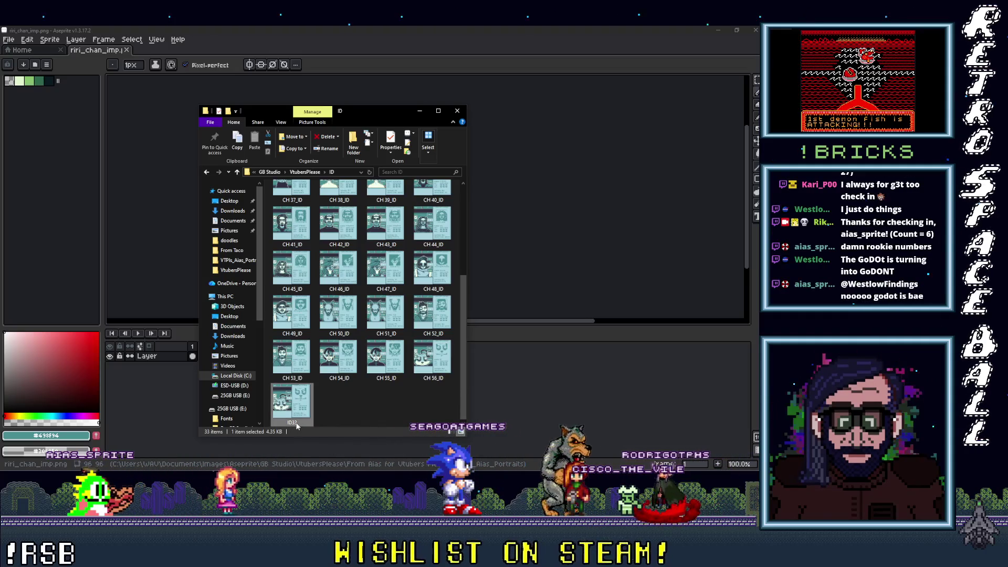
text(CH 25_ID)
key(Return)
key(BackSpace)
key(BackSpace)
text(57)
click(351, 405)
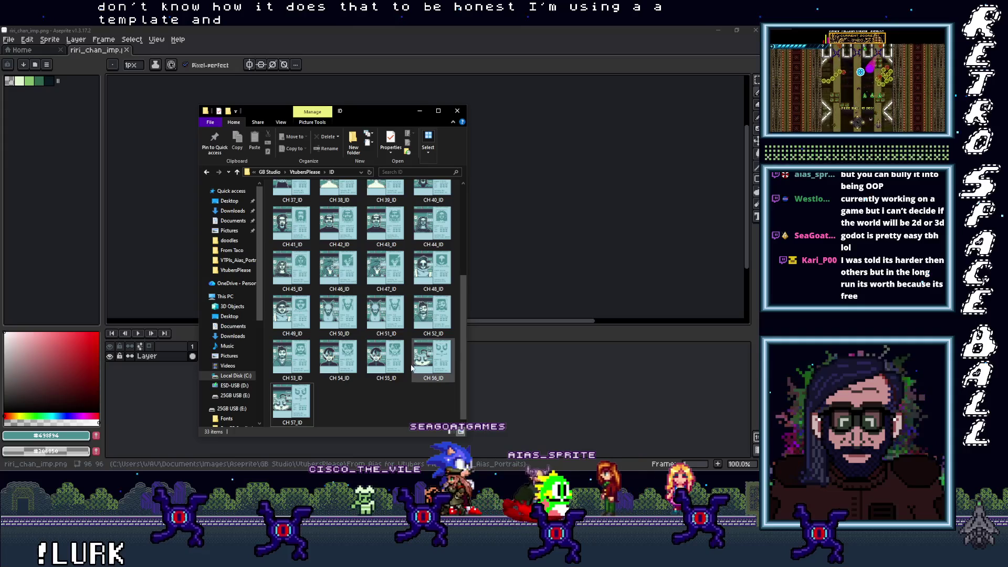
Select all 33 CH portrait files in the ID folder and copy them
mouse_move(455, 420)
mouse_down()
mouse_move(367, 338)
mouse_move(265, 205)
mouse_move(249, 144)
mouse_up()
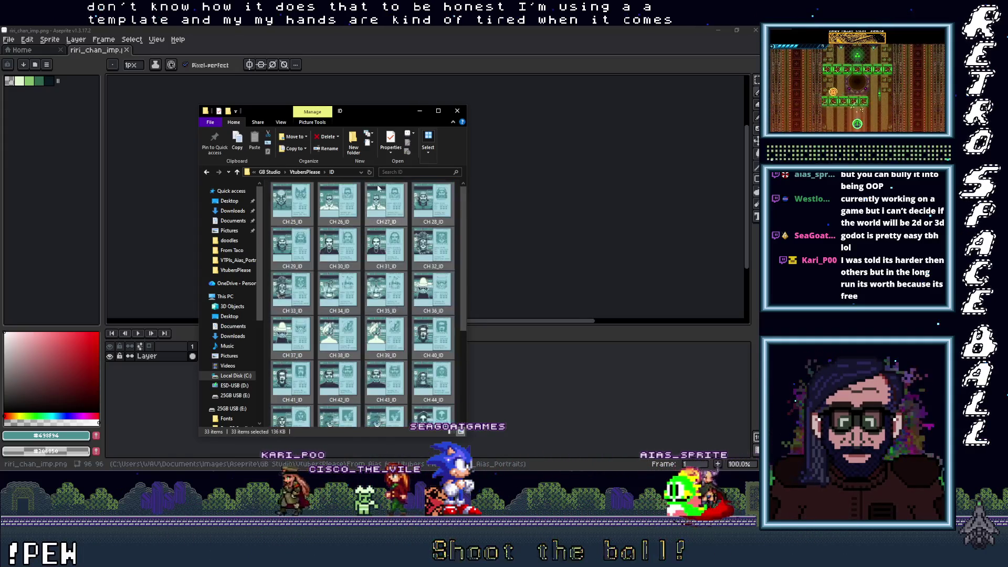
right_click(340, 210)
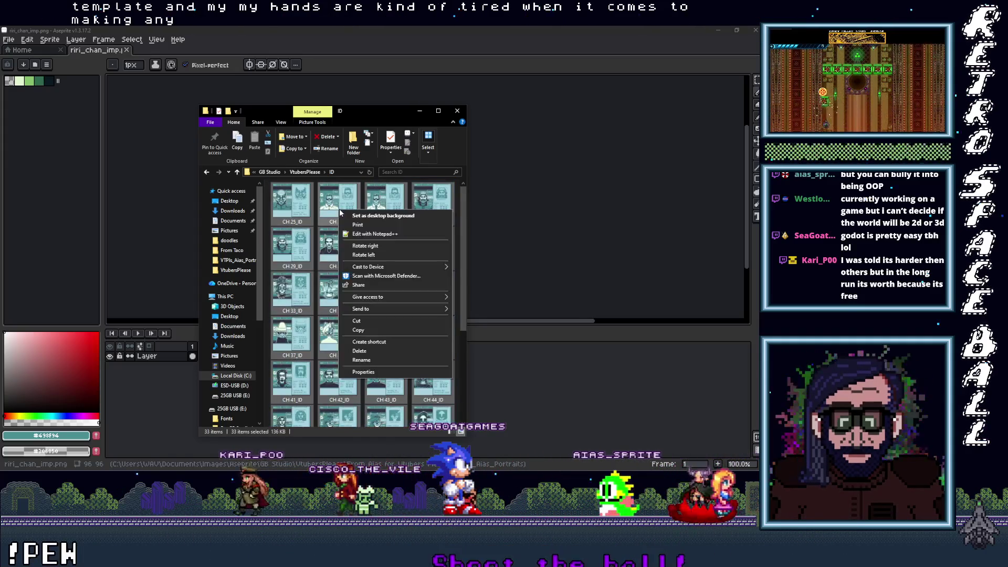
click(368, 332)
key(alt)
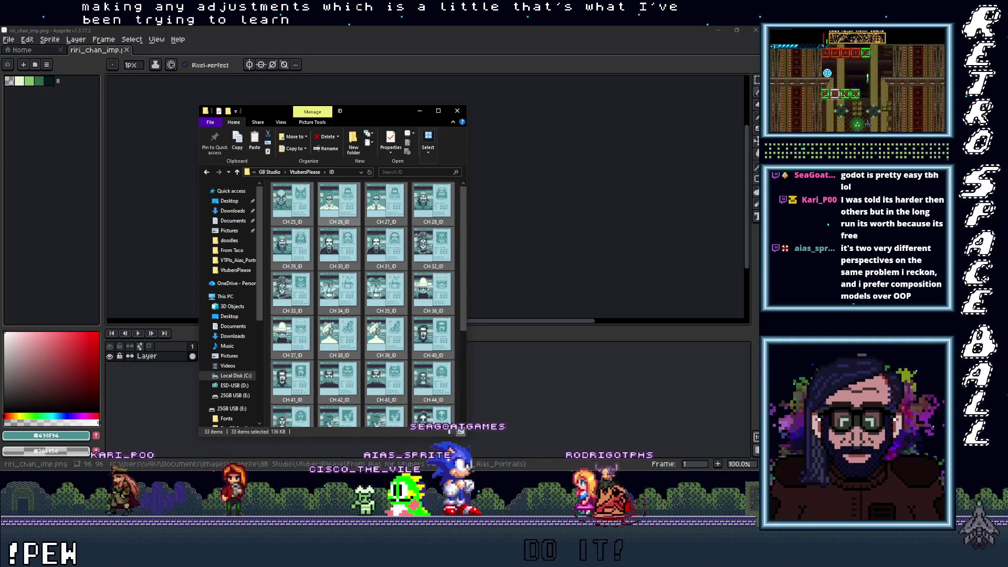
click(756, 95)
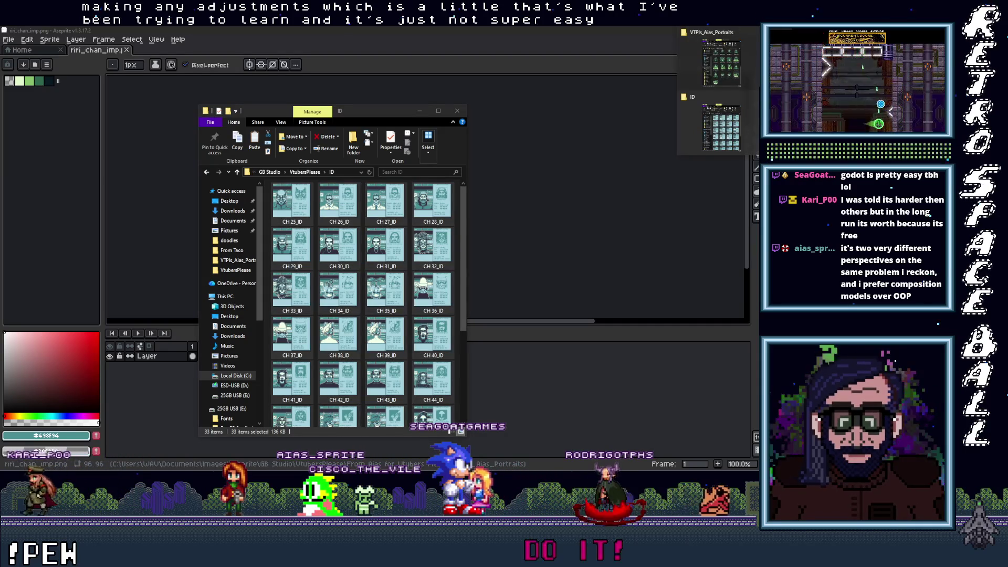
Switch to the Vlam project's assets folder window and open its backgrounds folder
click(756, 121)
click(756, 95)
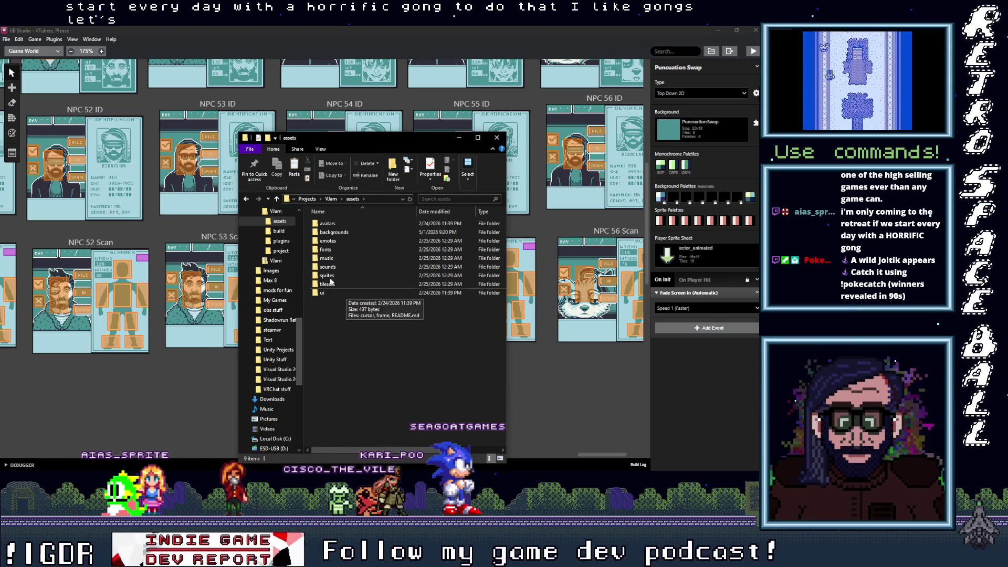
double_click(336, 232)
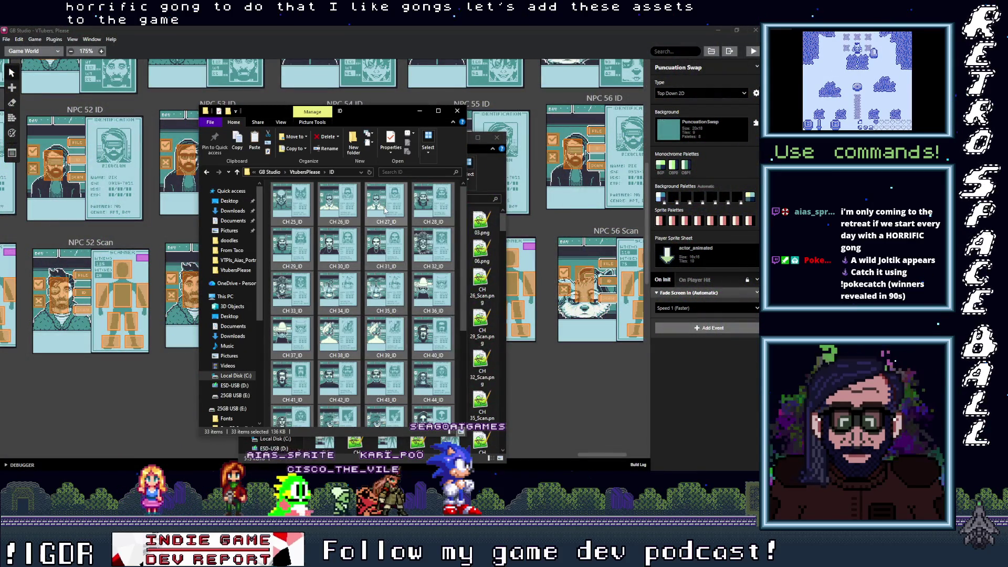
Paste the 33 copied CH ID portraits into backgrounds, bringing it to 548 items
right_click(385, 209)
click(417, 330)
click(419, 112)
right_click(307, 288)
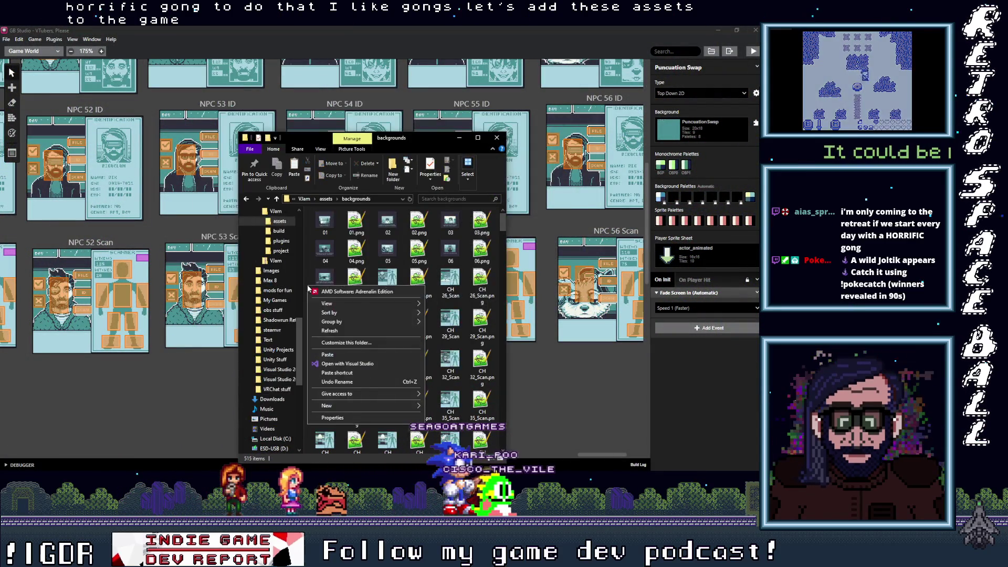
click(328, 354)
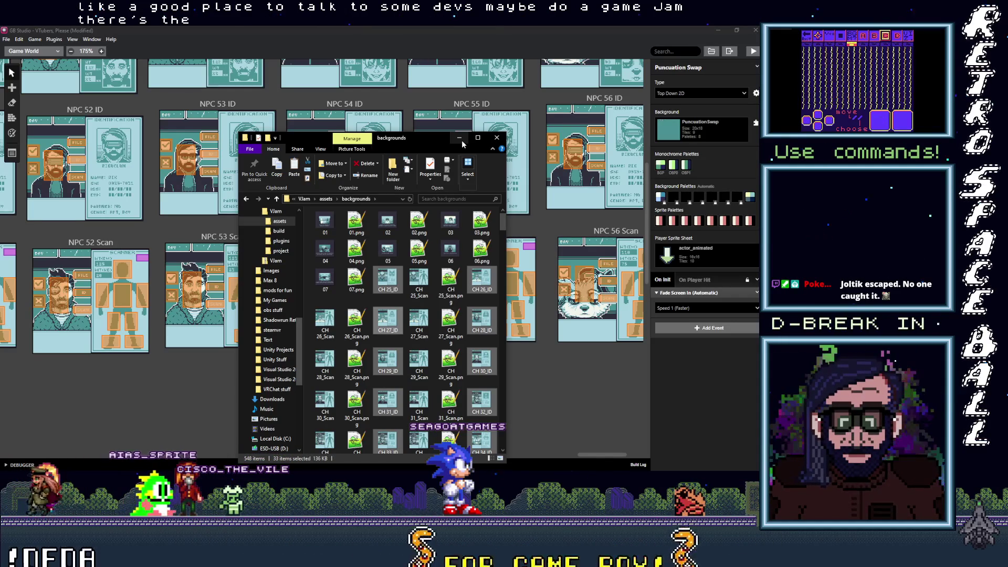
click(460, 138)
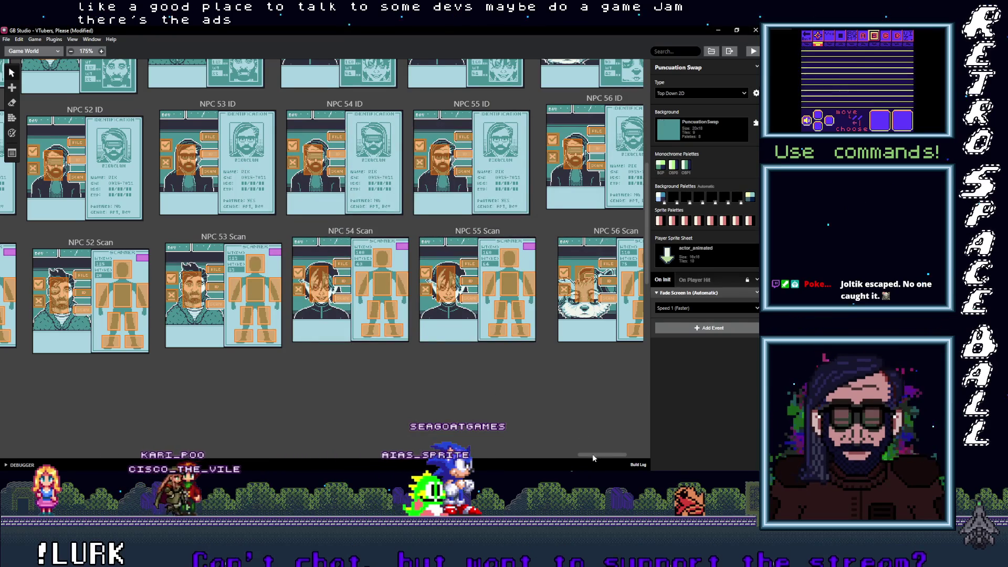
Pan the Game World canvas to show the NPC Doc, ID and Scan scenes
drag(598, 455, 613, 455)
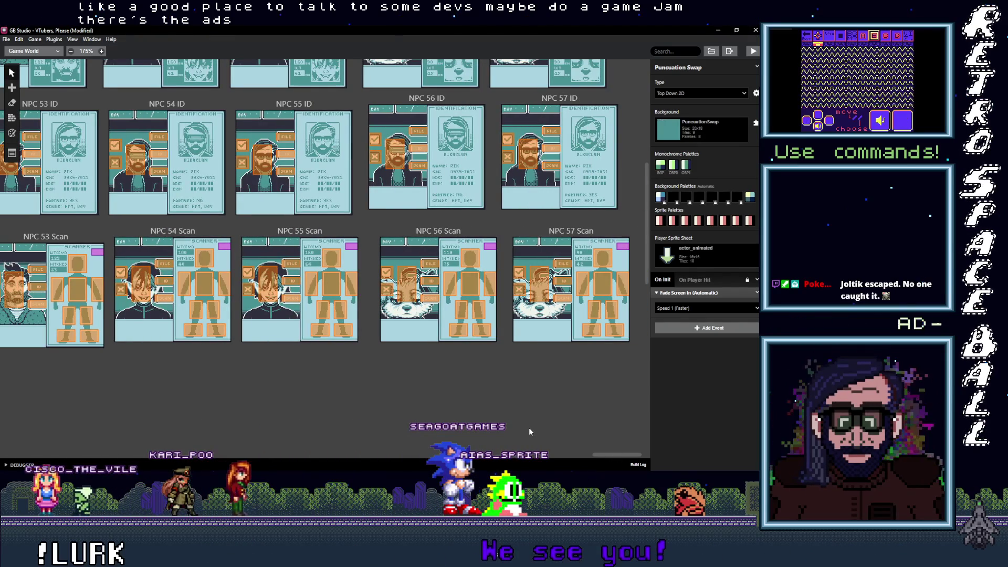
scroll(533, 429, up, 5)
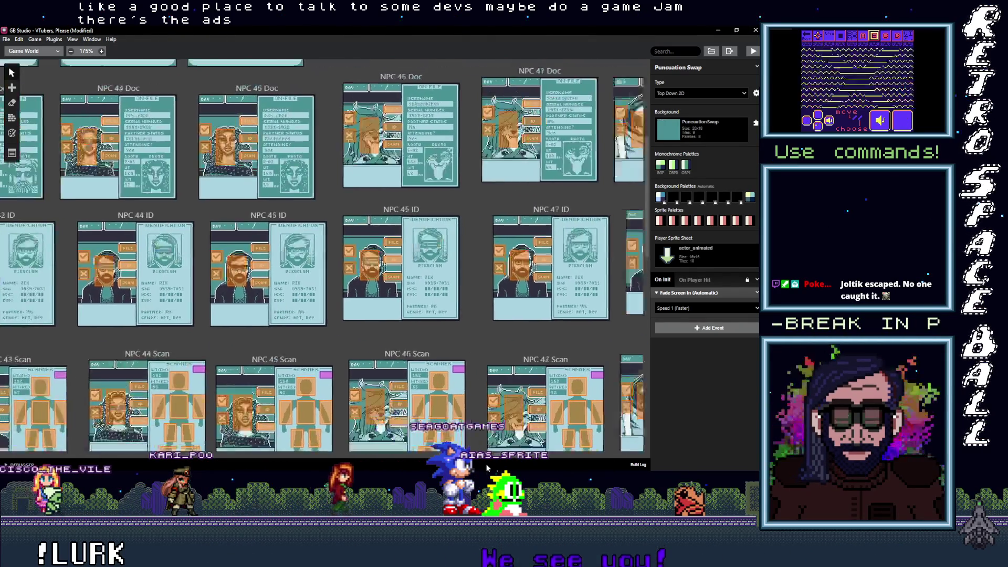
mouse_move(488, 468)
mouse_down()
mouse_move(231, 474)
mouse_move(283, 473)
mouse_up()
Assign the CH 25_ID background to the NPC 25 ID scene, searching for 25_I
click(349, 256)
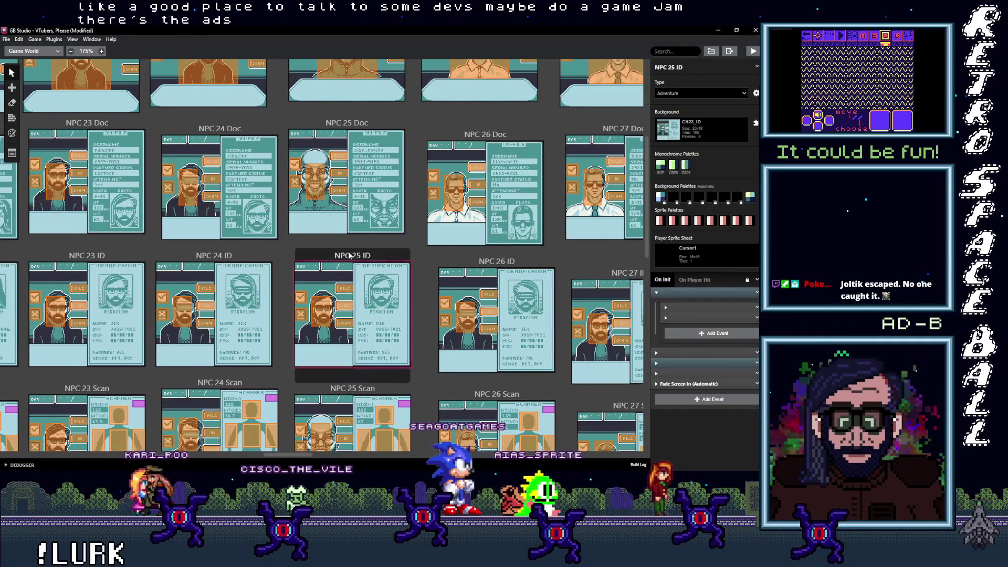
click(700, 122)
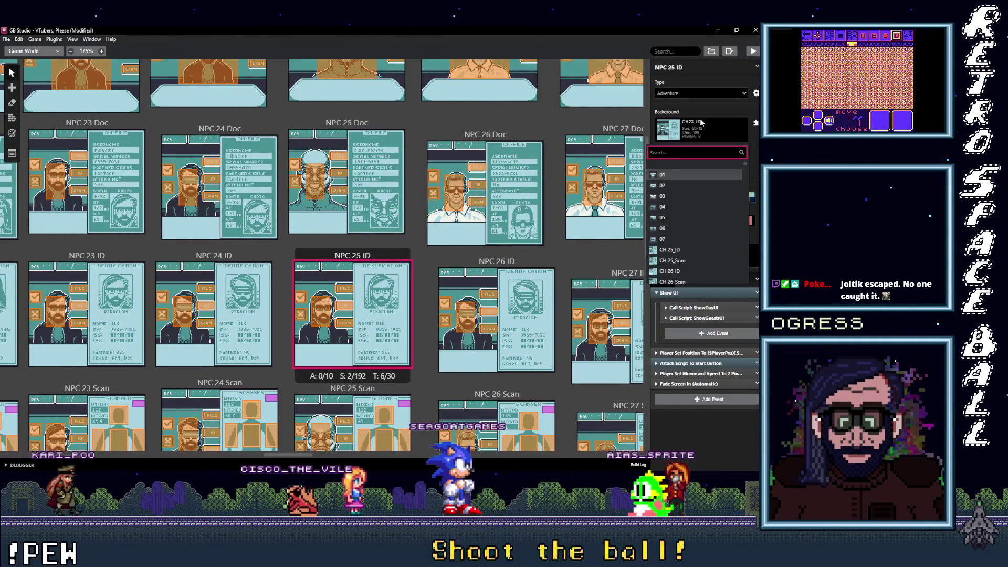
text(CH 2)
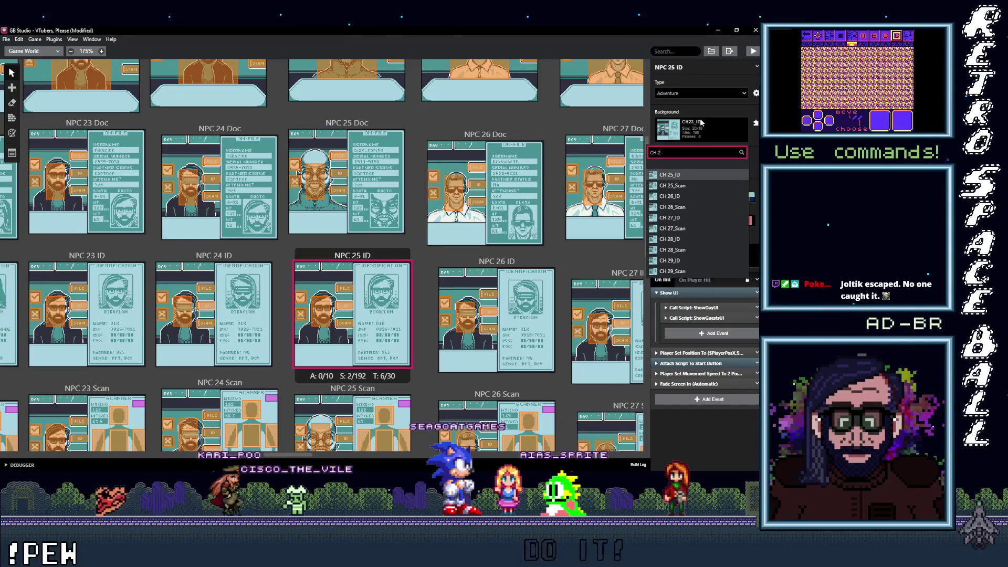
text(5I)
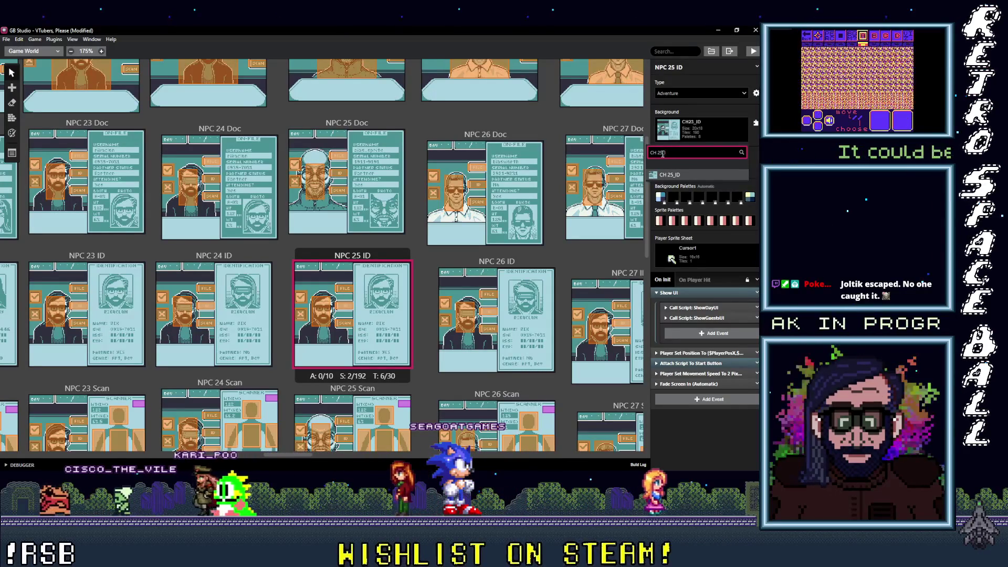
drag(665, 153, 671, 153)
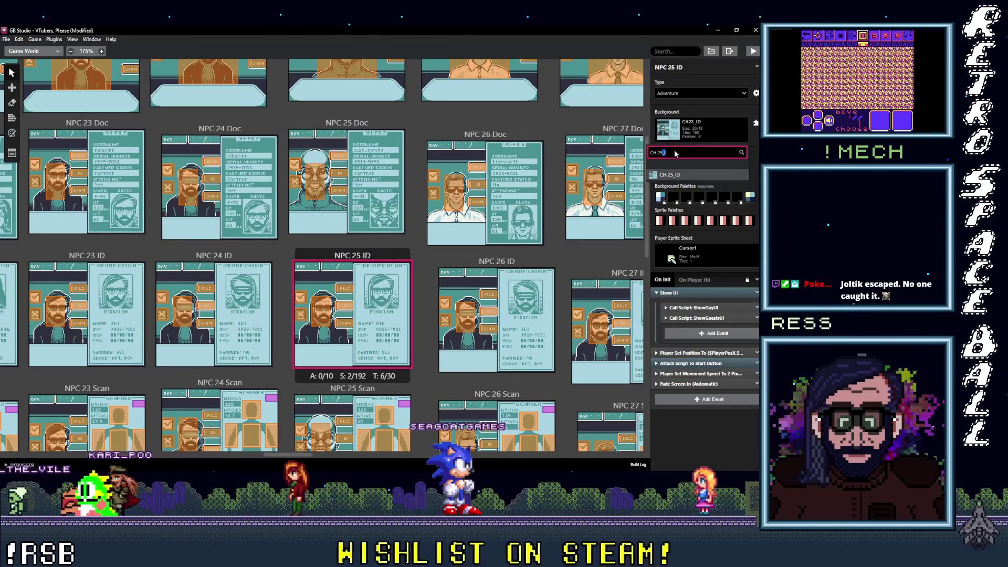
key(ctrl+a)
key(BackSpace)
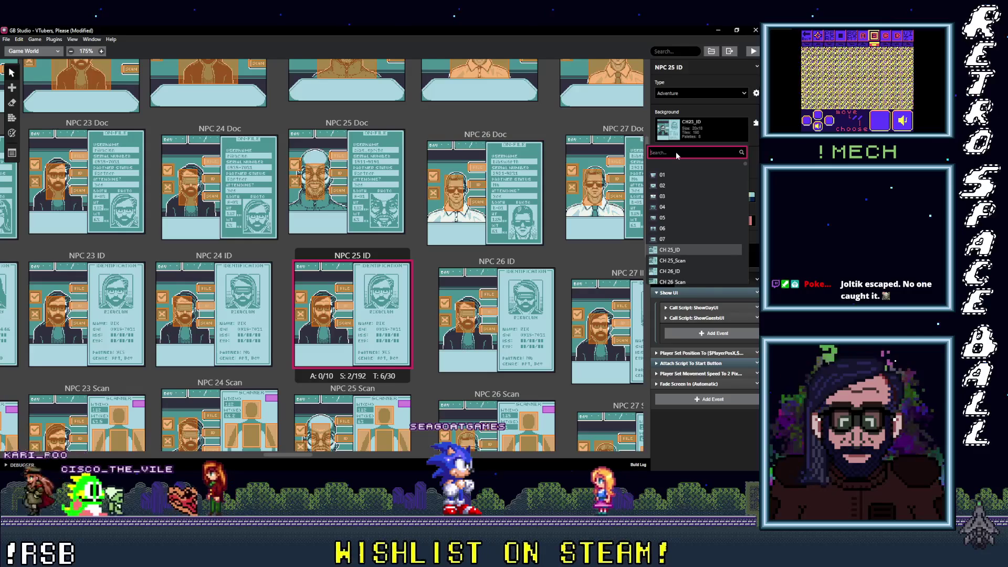
text(25)
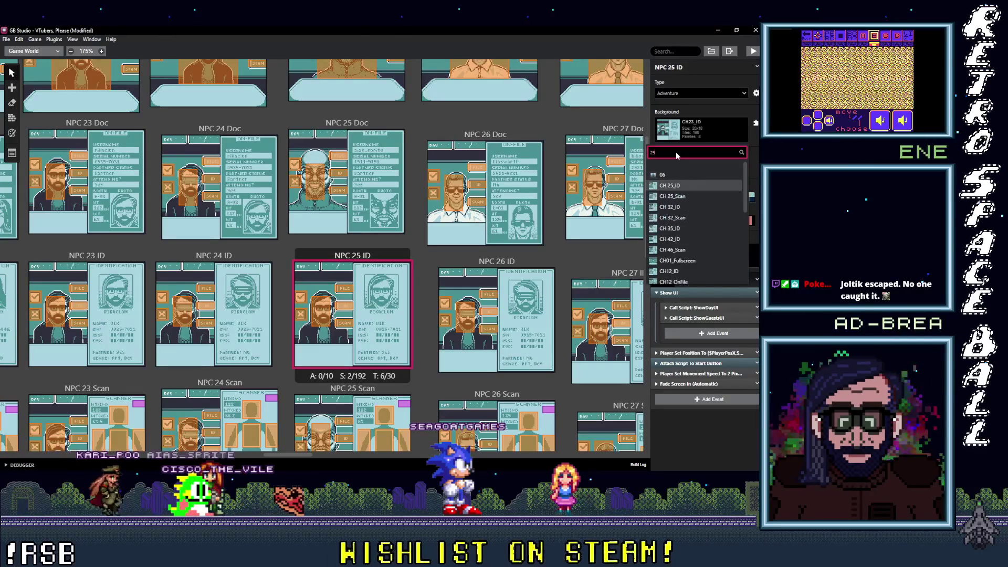
text(_I)
click(678, 173)
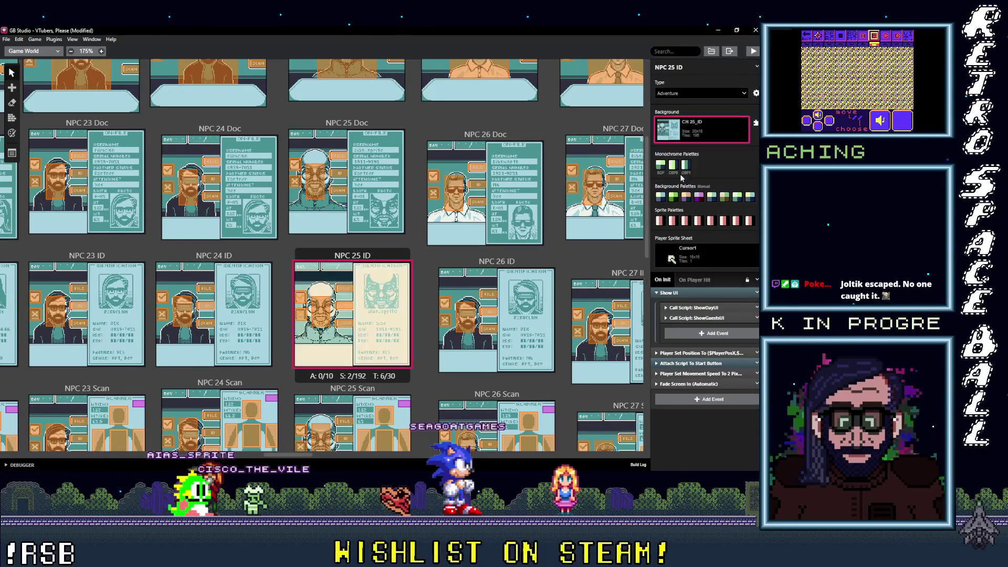
Assign CH 26_ID to NPC 26 ID and CH 27_ID to NPC 27 ID
click(492, 274)
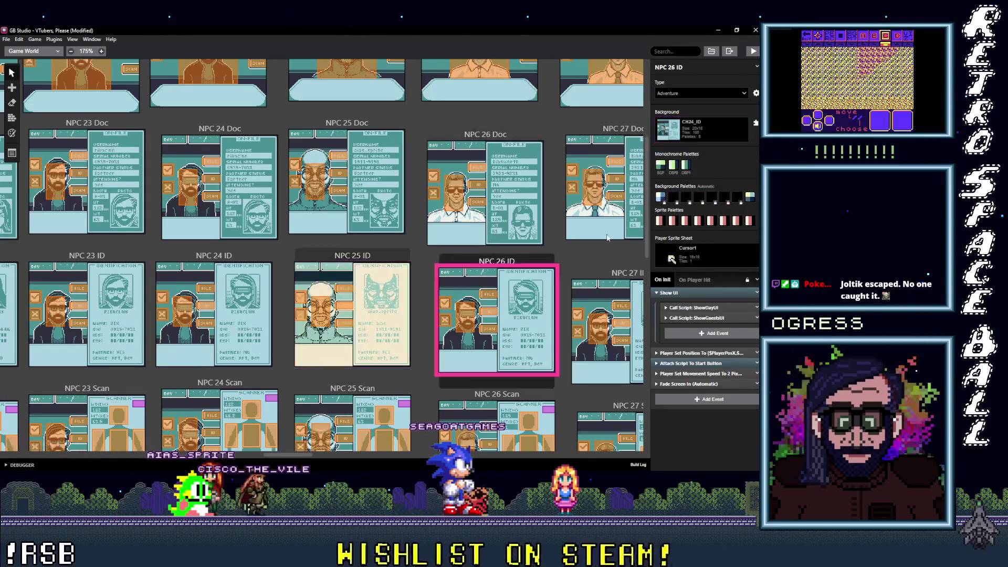
click(707, 133)
text(26_I)
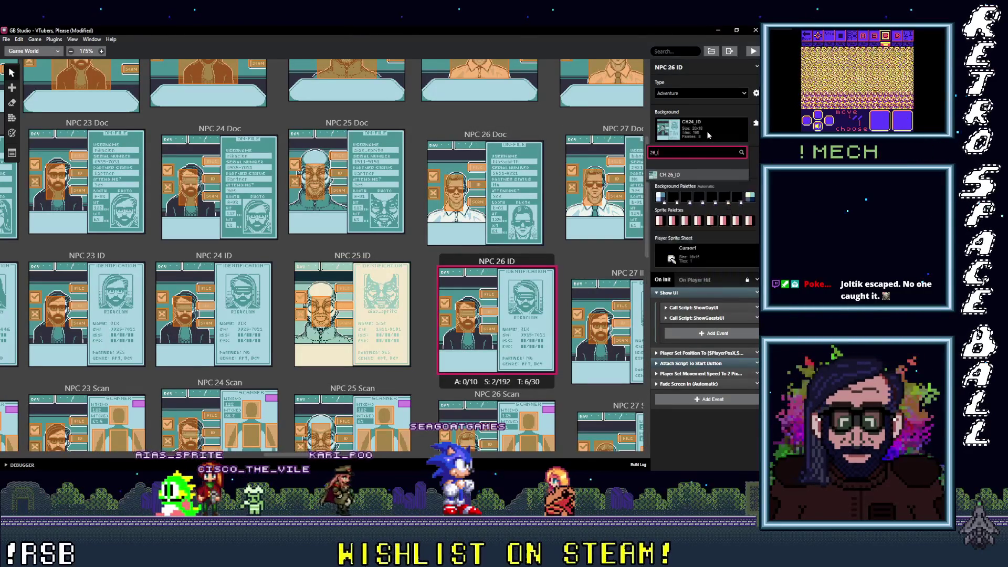
click(688, 174)
click(592, 276)
click(714, 131)
text(27)
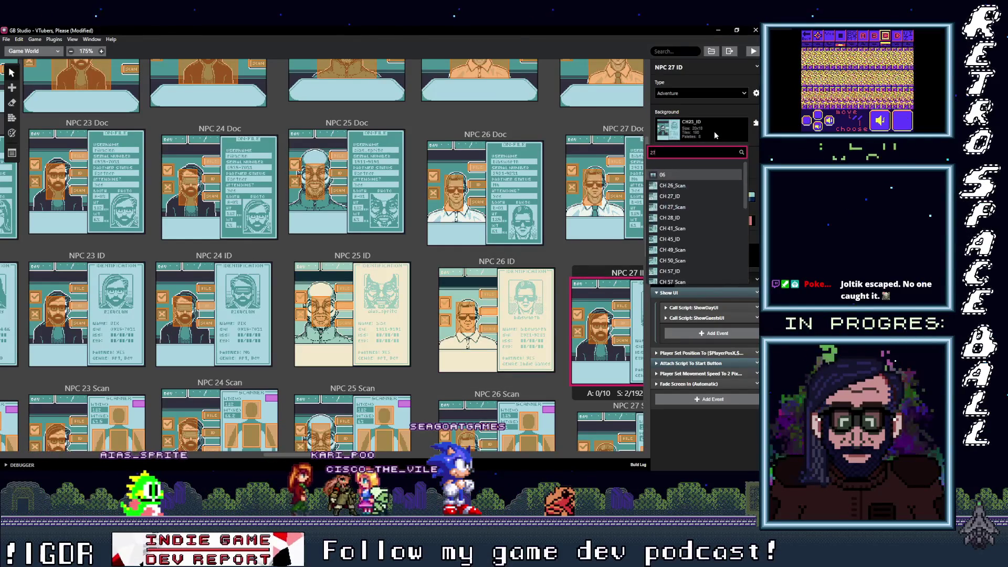
click(700, 178)
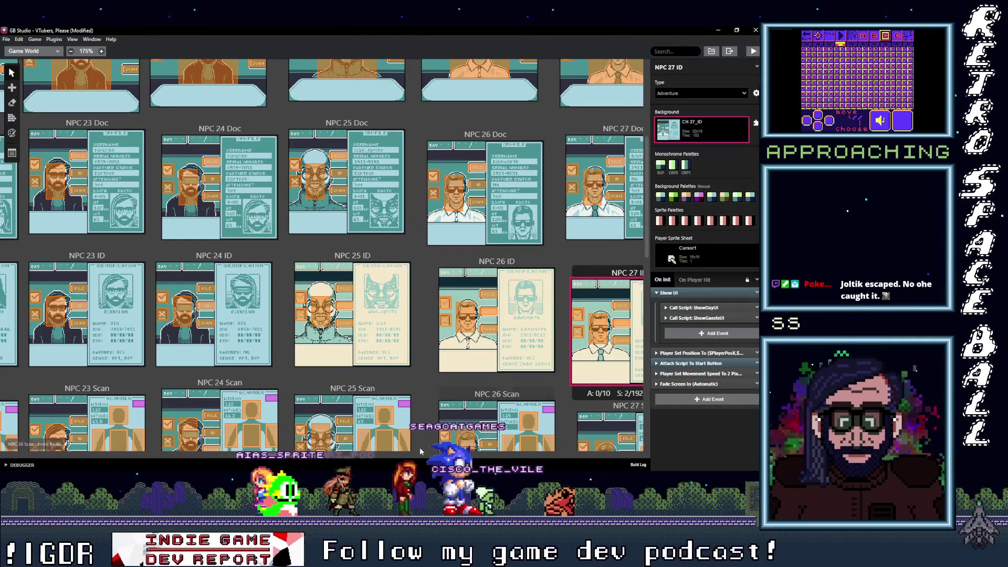
Give the NPC 28 and NPC 29 ID scenes the CH 28_ID and CH 29_ID backgrounds
scroll(312, 280, right, 10)
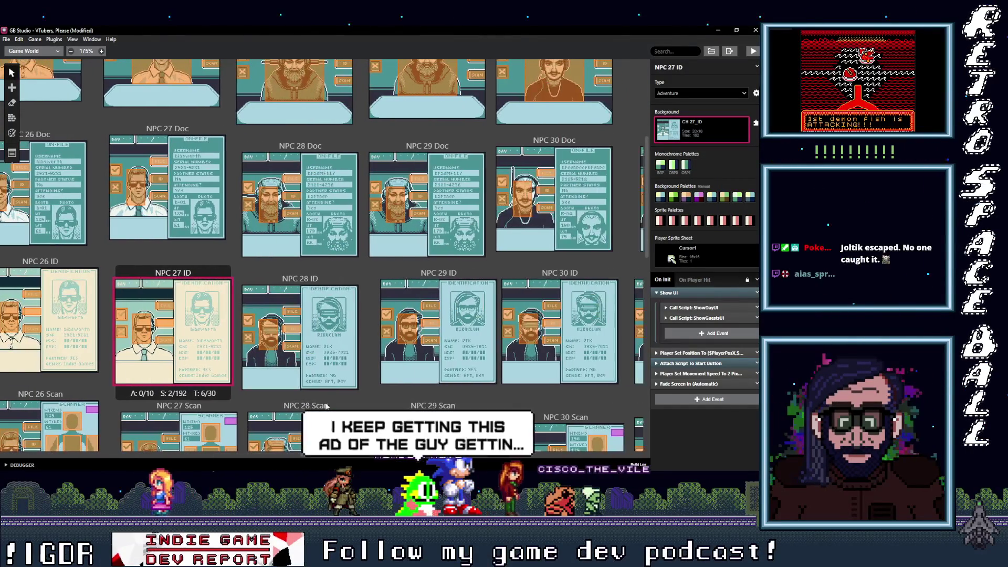
click(312, 280)
click(707, 131)
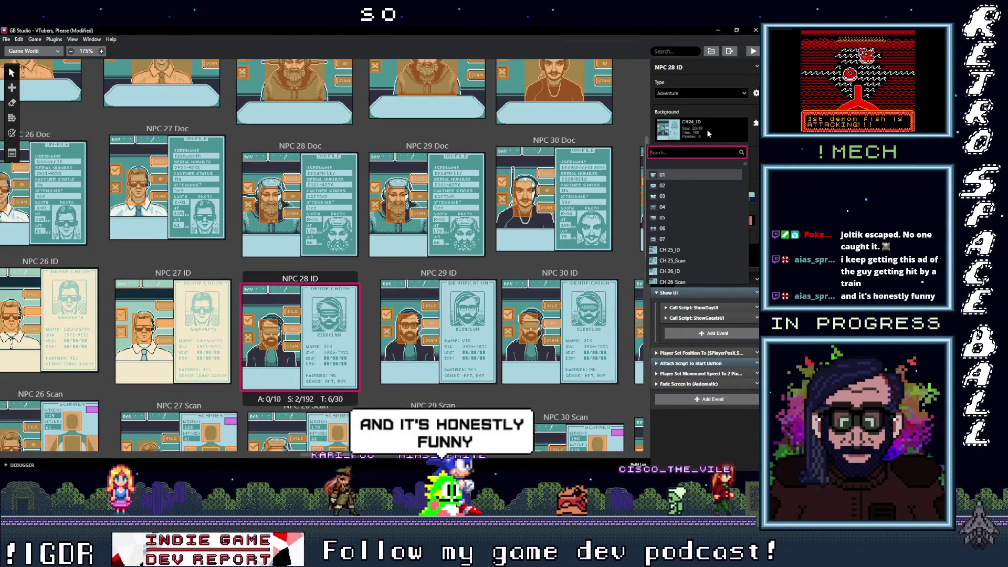
text(28_I)
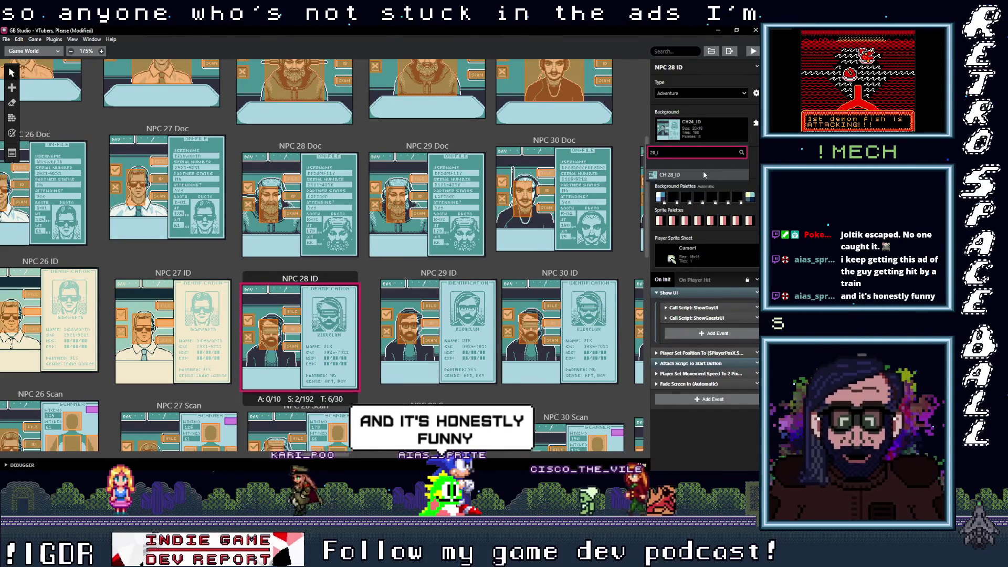
click(704, 174)
click(438, 272)
click(706, 128)
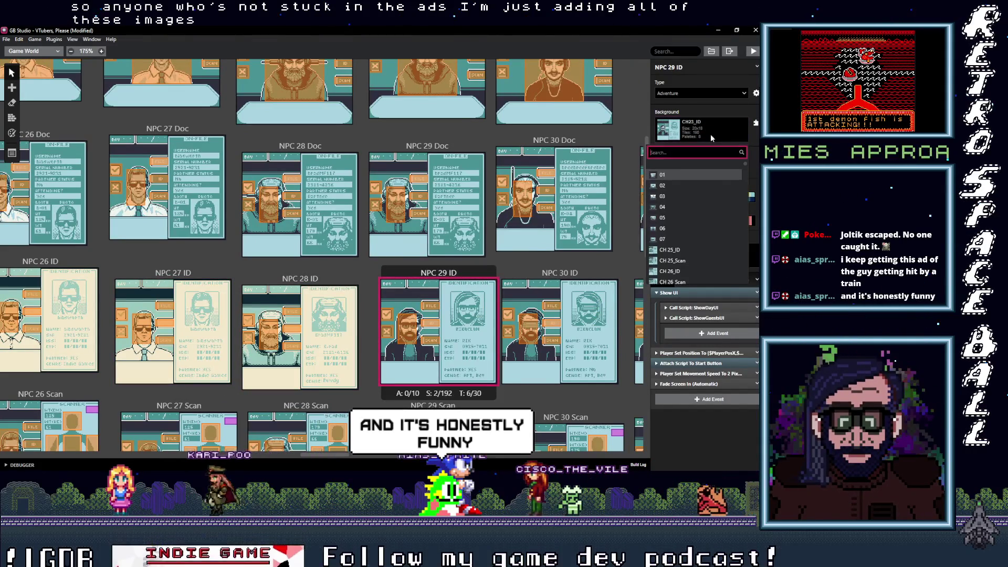
text(_I)
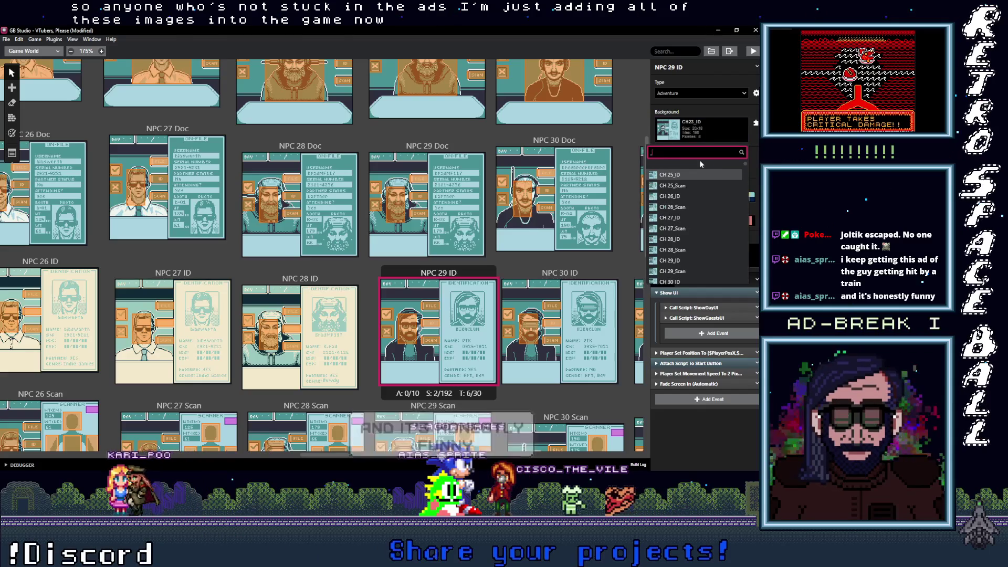
key(BackSpace)
key(BackSpace)
text(29_I)
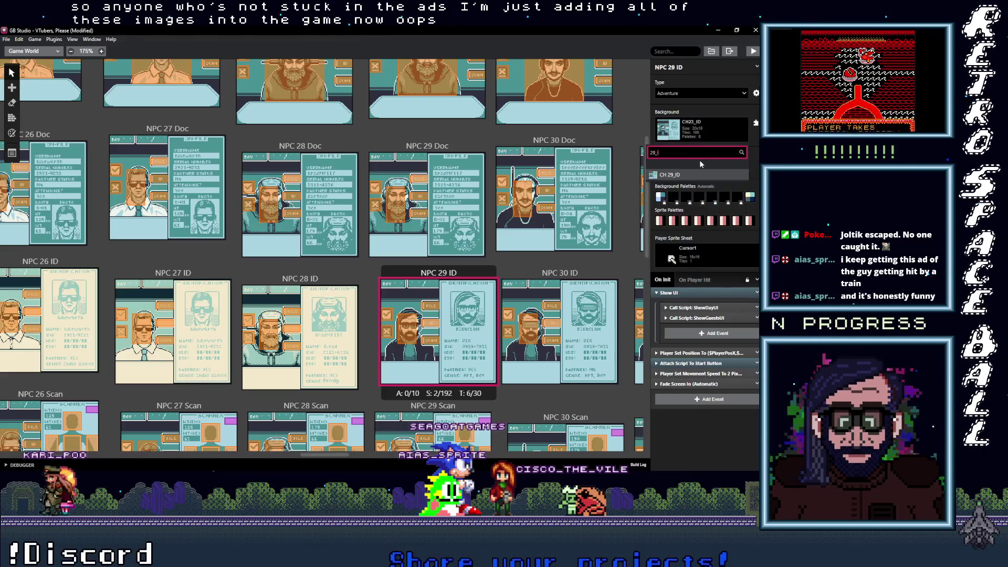
click(694, 177)
Set the NPC 30 ID scene's background to CH 30_ID, searching for 30_I
click(588, 286)
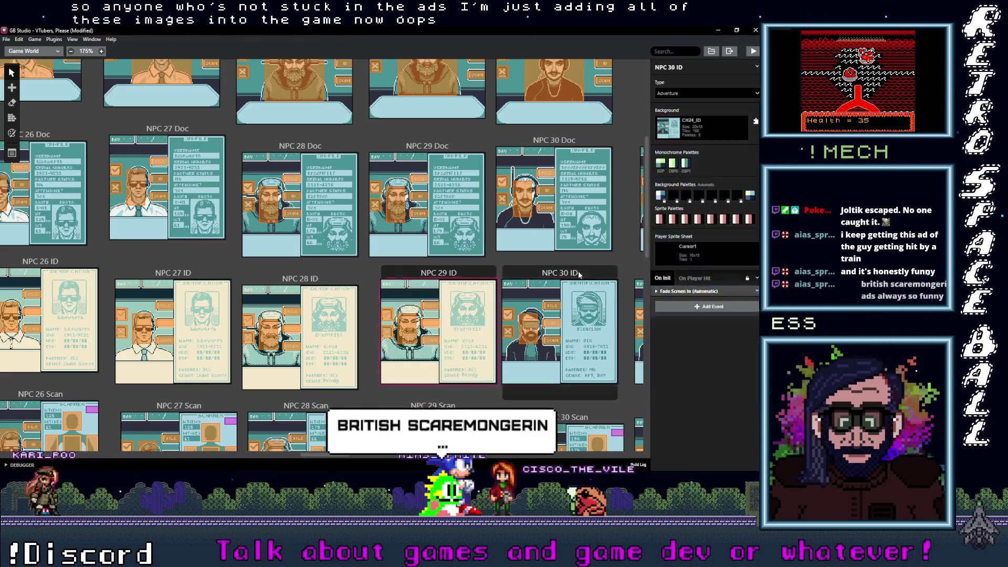
click(704, 128)
text(30_I)
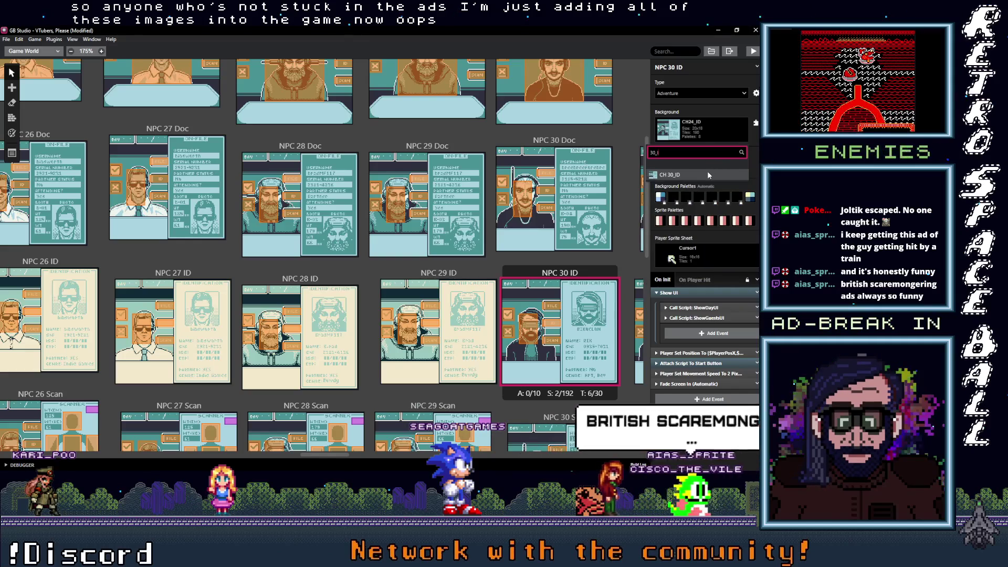
click(708, 172)
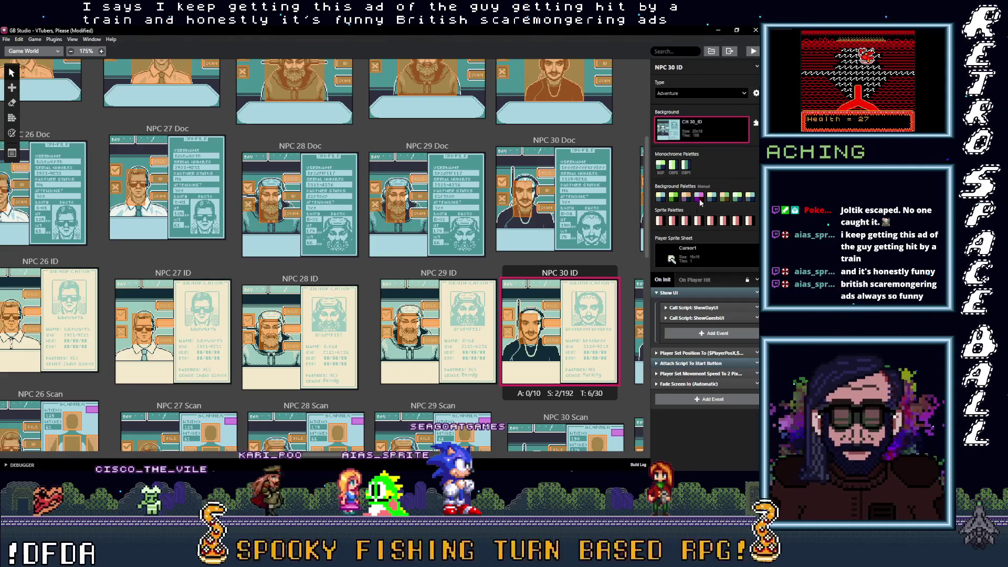
Select the NPC 31 ID scene and bring up its background choices
drag(331, 460, 370, 458)
click(284, 273)
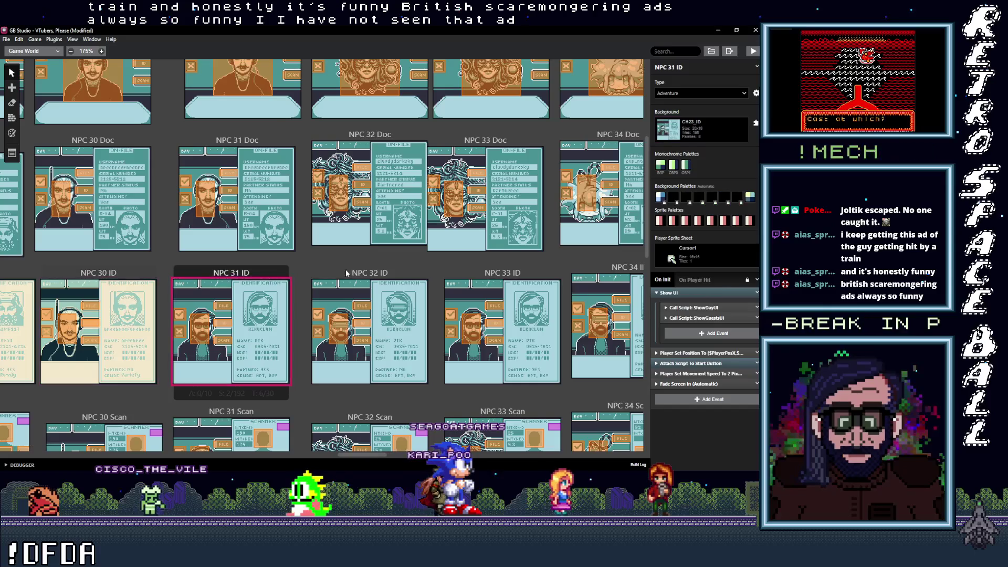
click(708, 131)
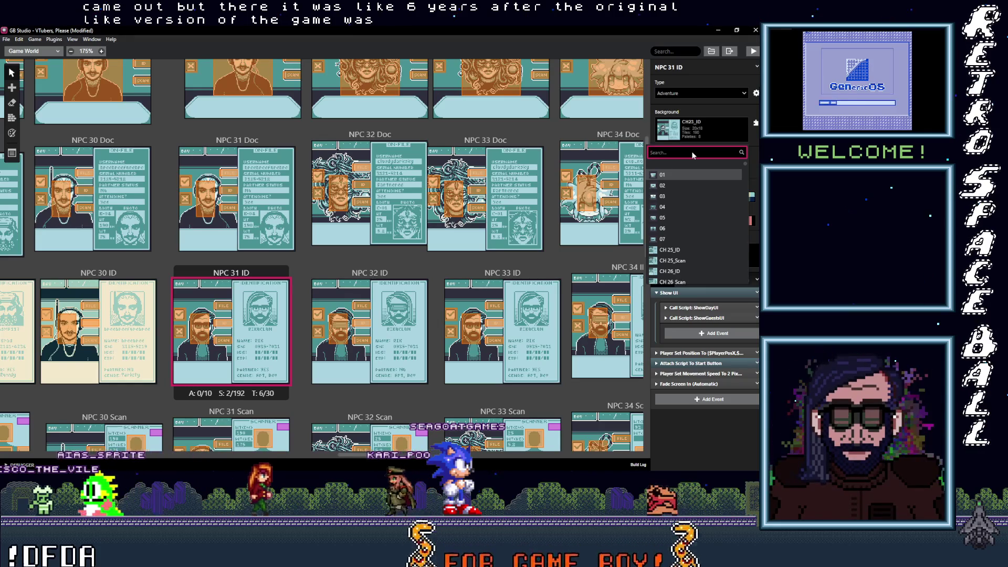
Assign CH 31_ID to NPC 31 ID and CH 32_ID to NPC 32 ID
text(i)
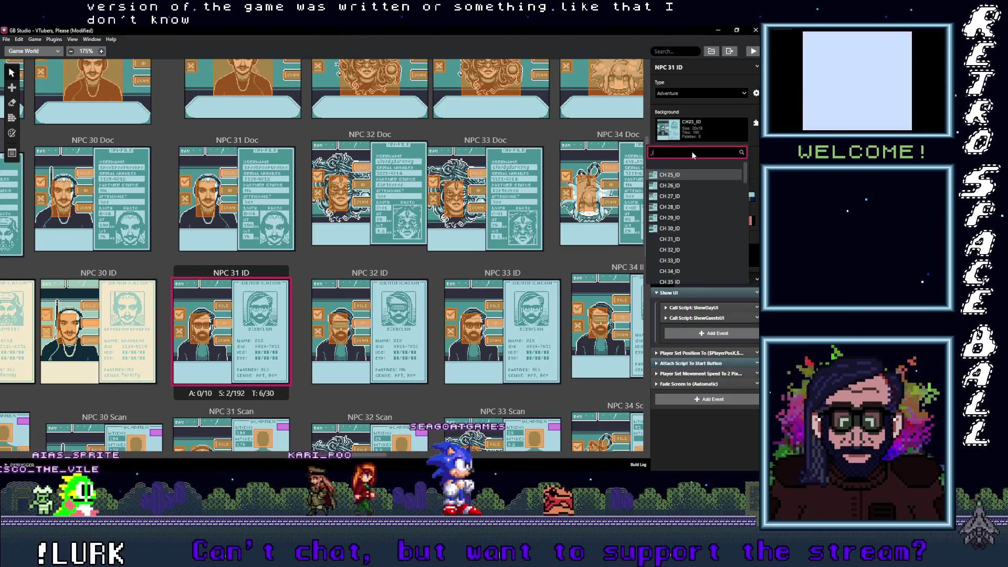
key(BackSpace)
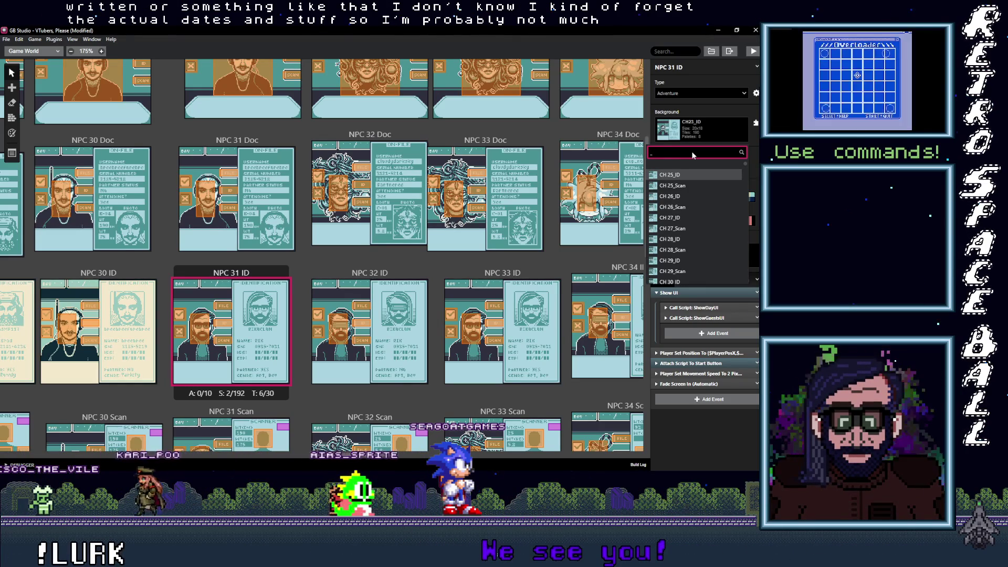
text(31_i)
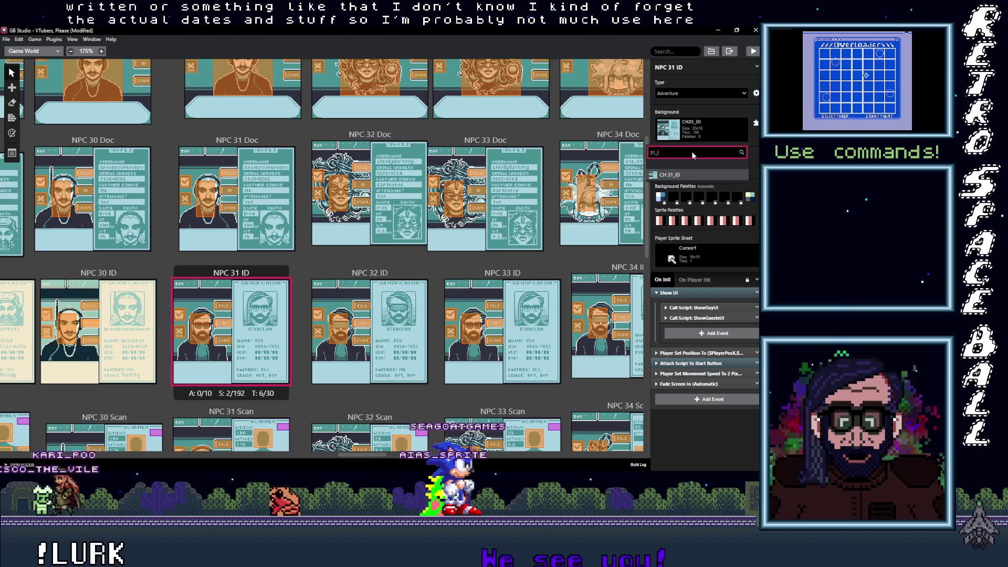
click(677, 175)
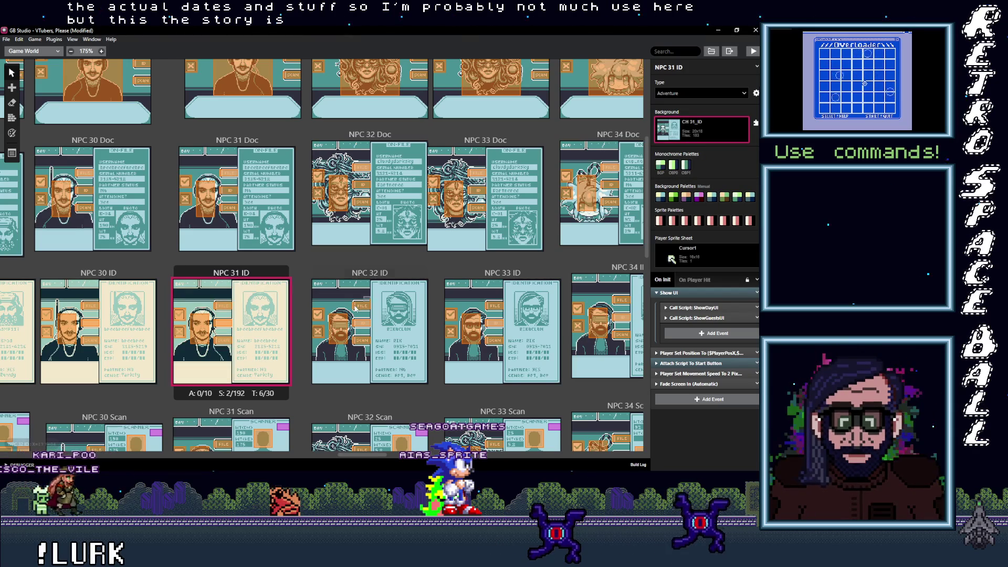
click(357, 274)
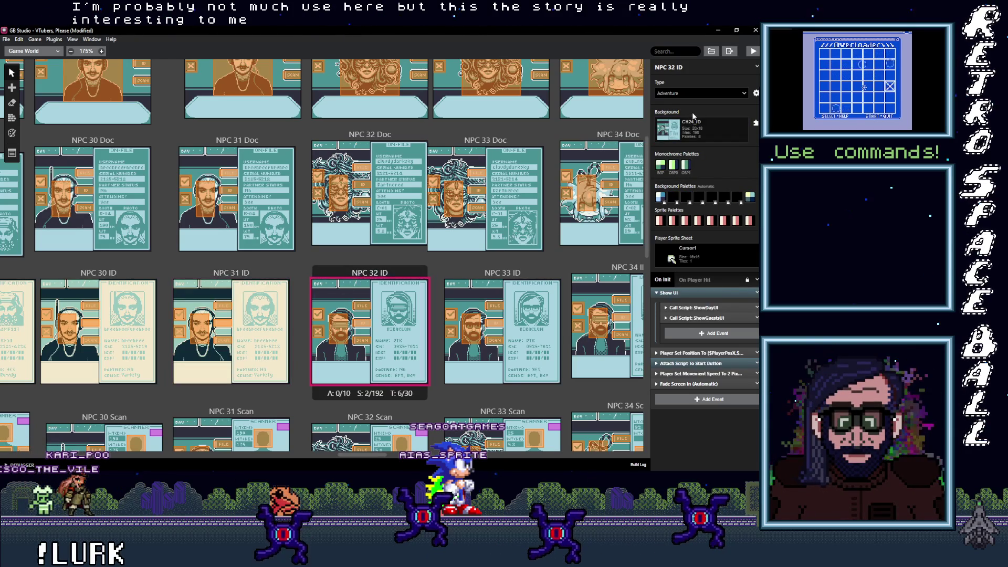
click(693, 131)
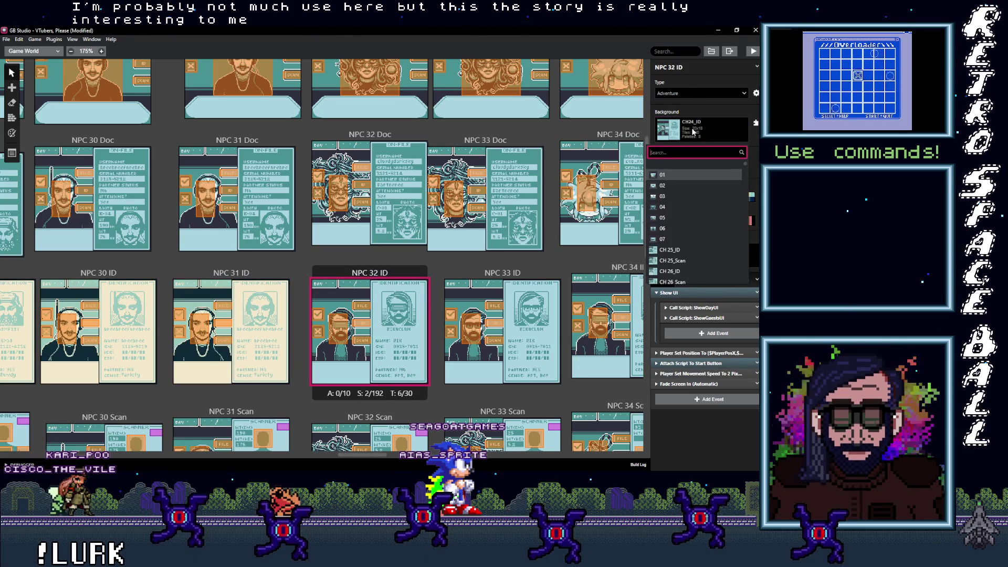
text(32_I)
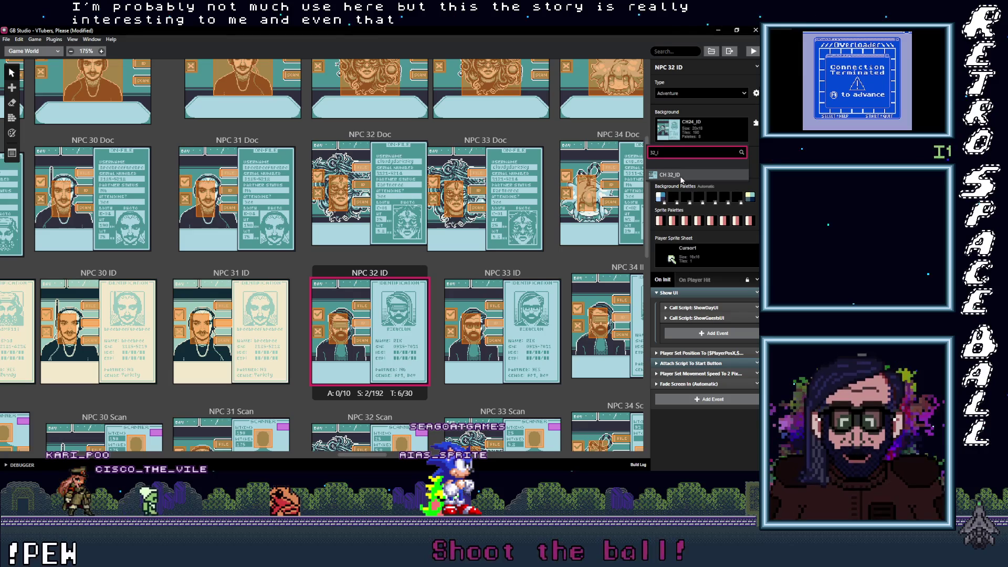
click(682, 176)
Assign CH 33_ID to NPC 33 ID and CH 34_ID to NPC 34 ID
click(518, 296)
click(705, 126)
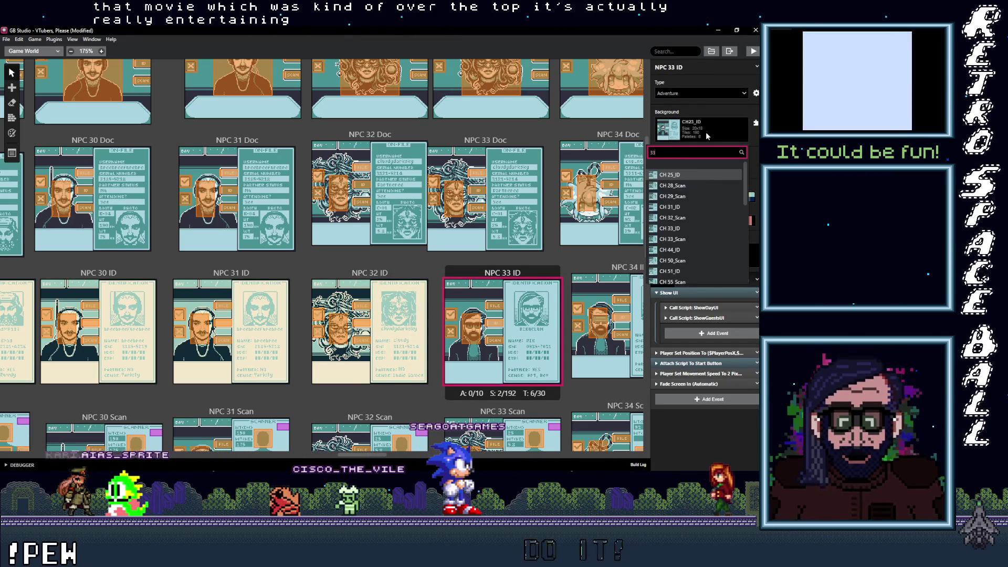
text(33_I)
click(678, 181)
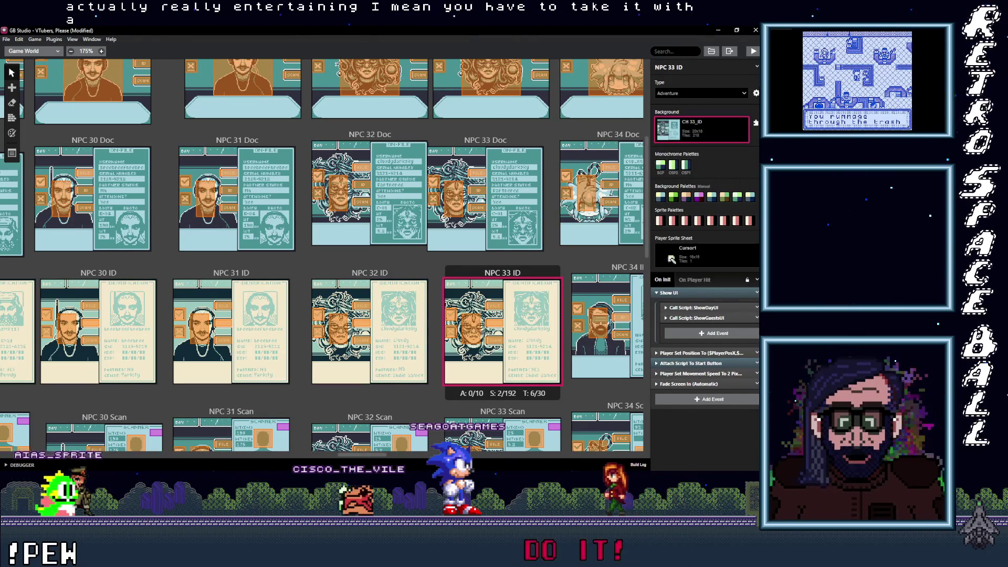
drag(382, 458, 412, 459)
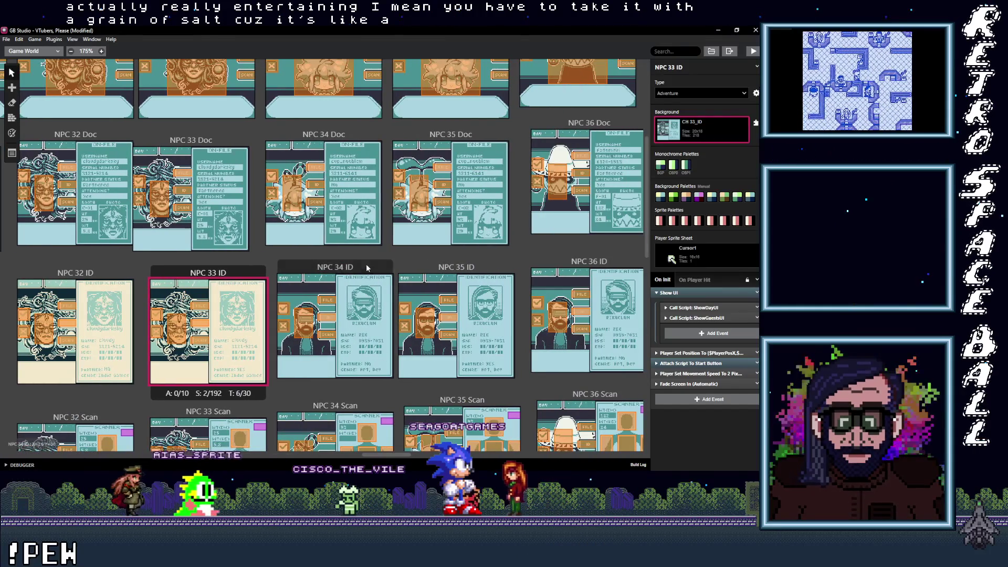
click(335, 325)
click(712, 134)
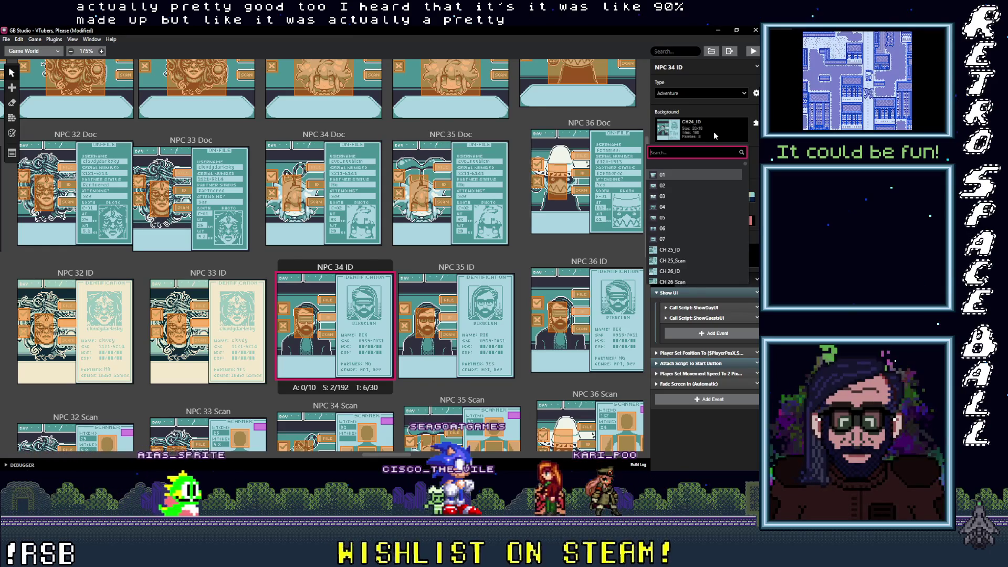
text(3)
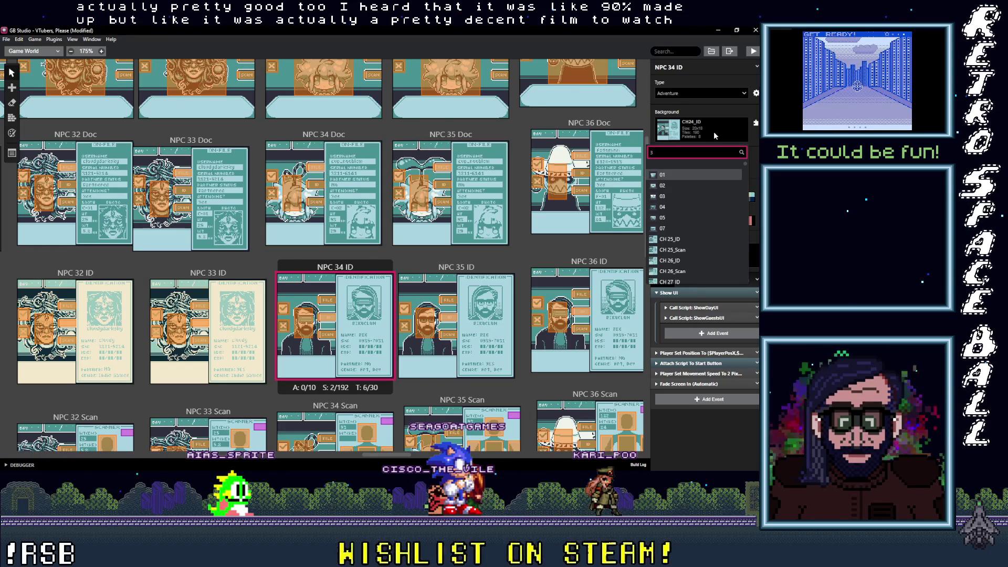
text(4_I)
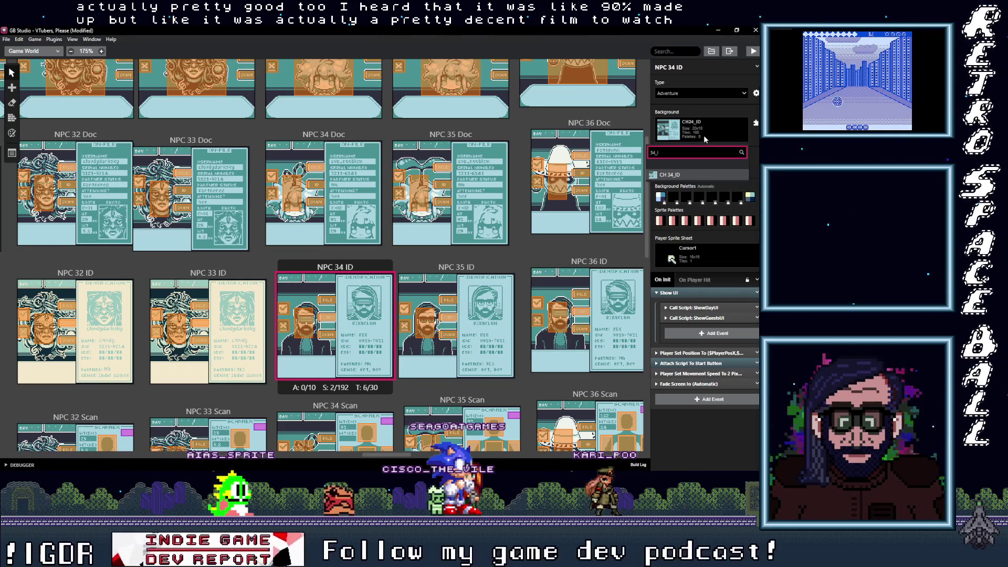
click(685, 175)
Assign CH 35_ID to NPC 35 ID and CH 36_ID to NPC 36 ID
click(471, 269)
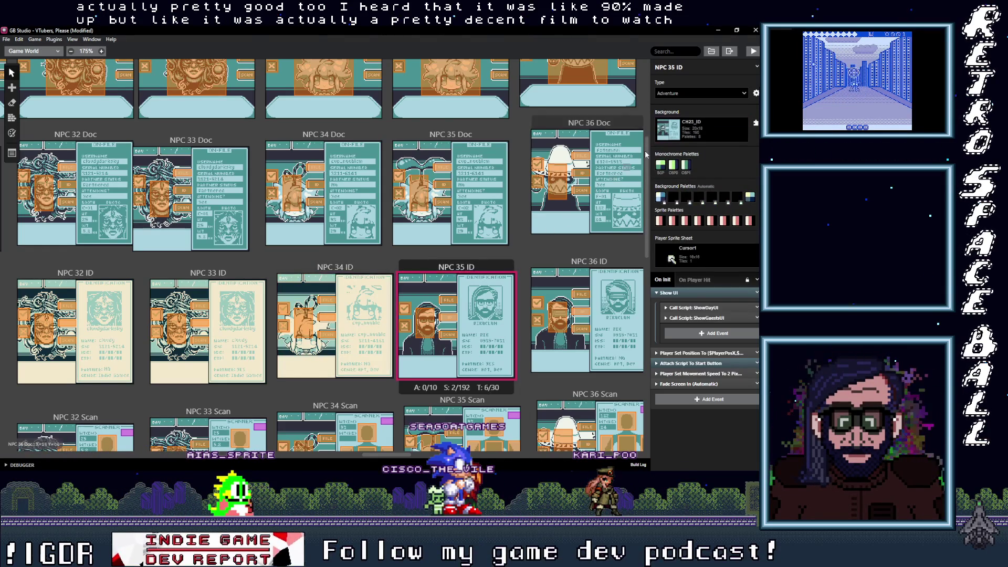
click(691, 130)
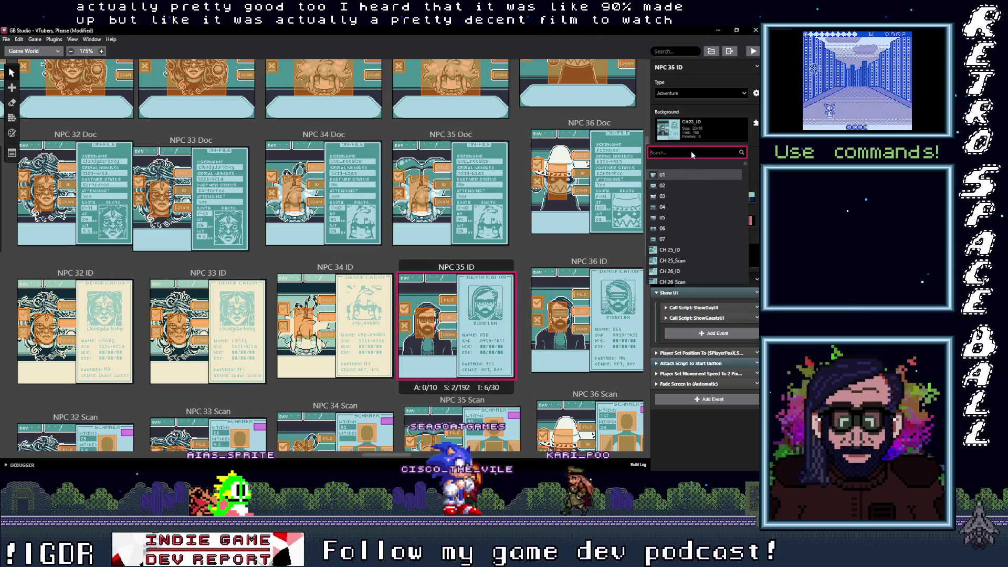
text(5_I)
click(692, 175)
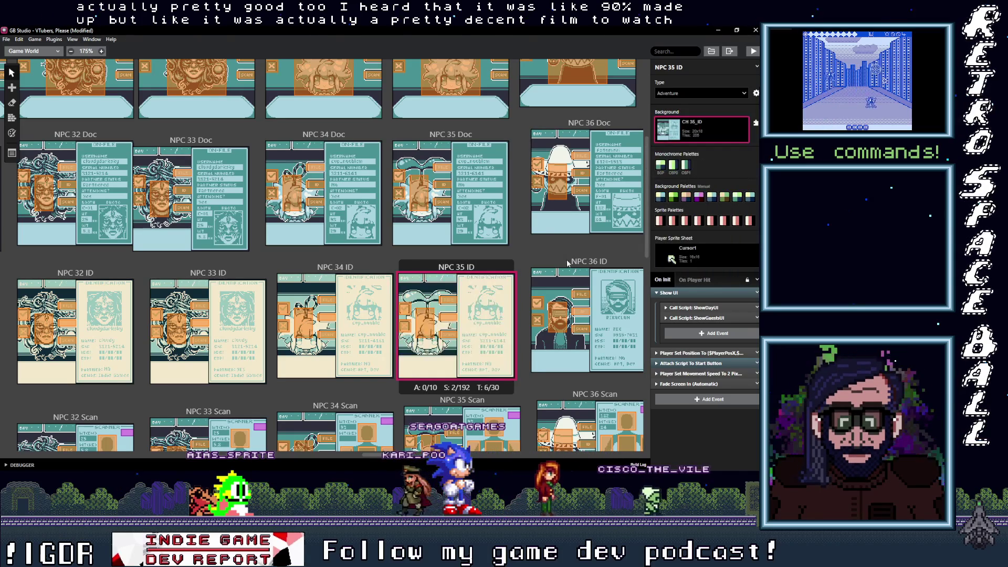
click(556, 326)
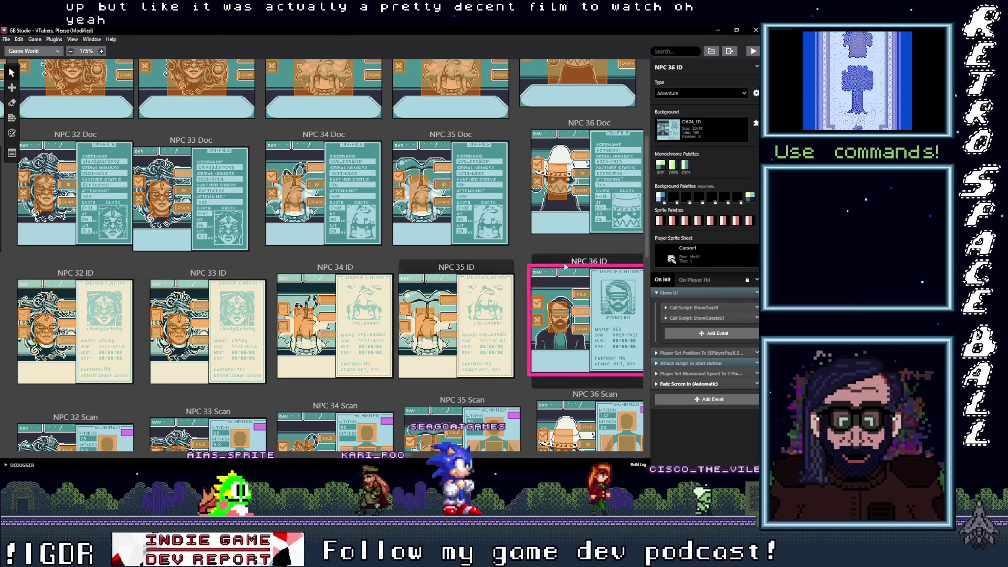
click(704, 127)
text(36)
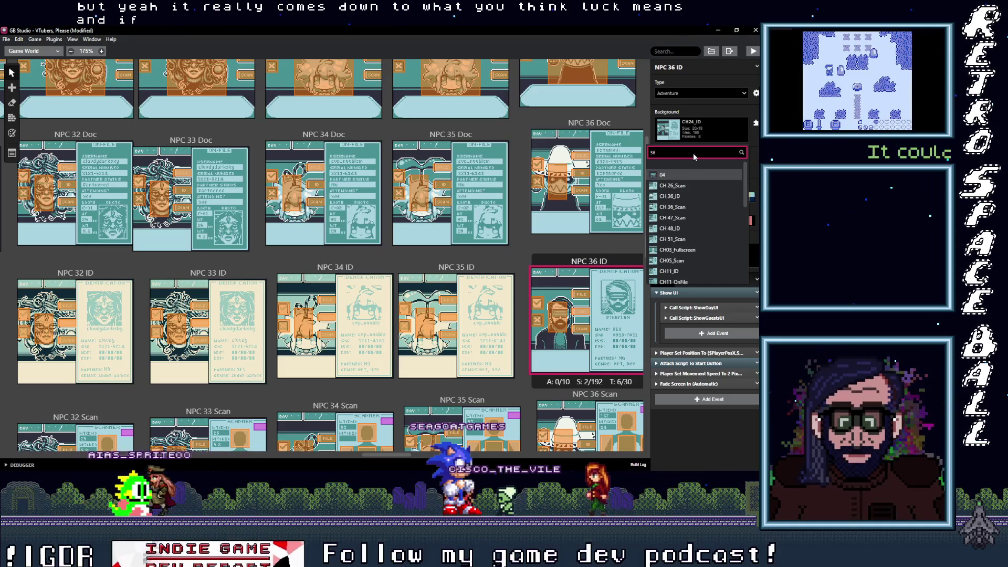
text(_I)
click(678, 177)
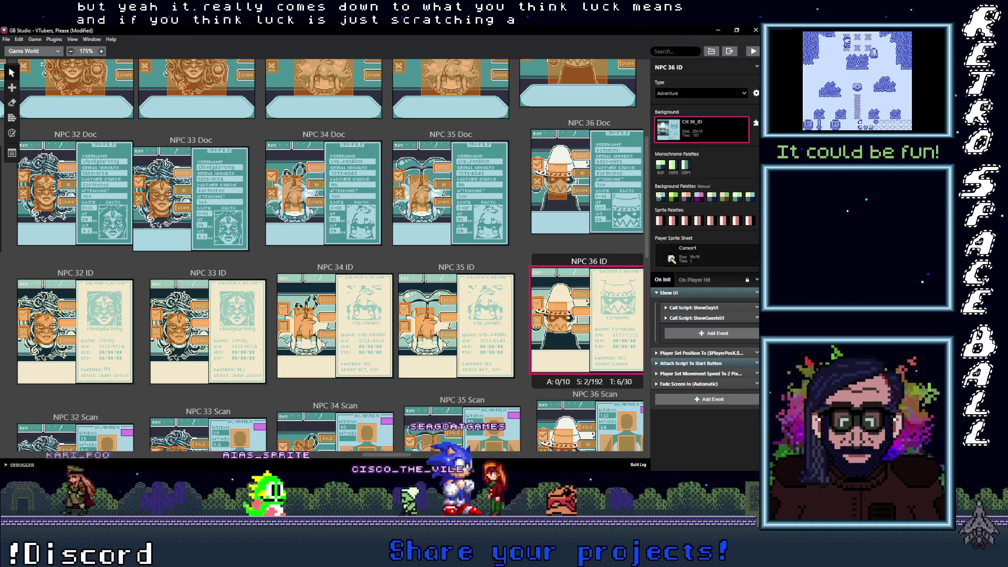
scroll(343, 285, right, 10)
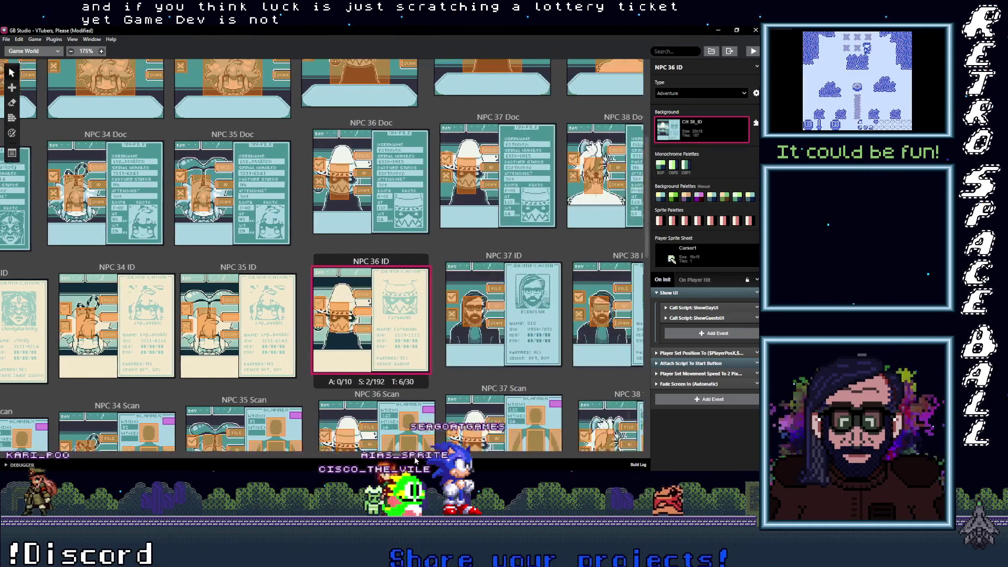
Set the NPC 37 ID scene's background to CH 37_ID, searching for 37_I
click(336, 259)
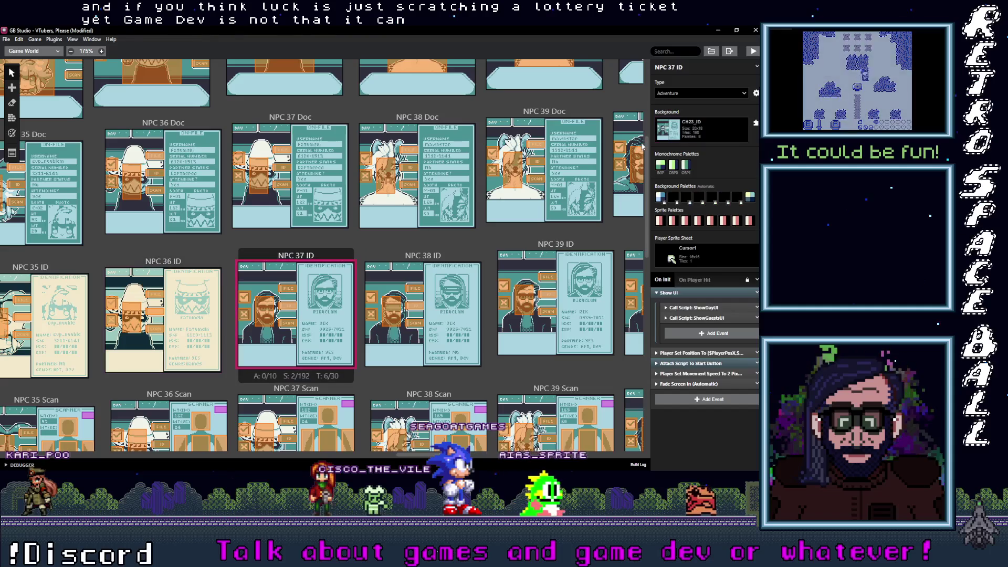
click(720, 126)
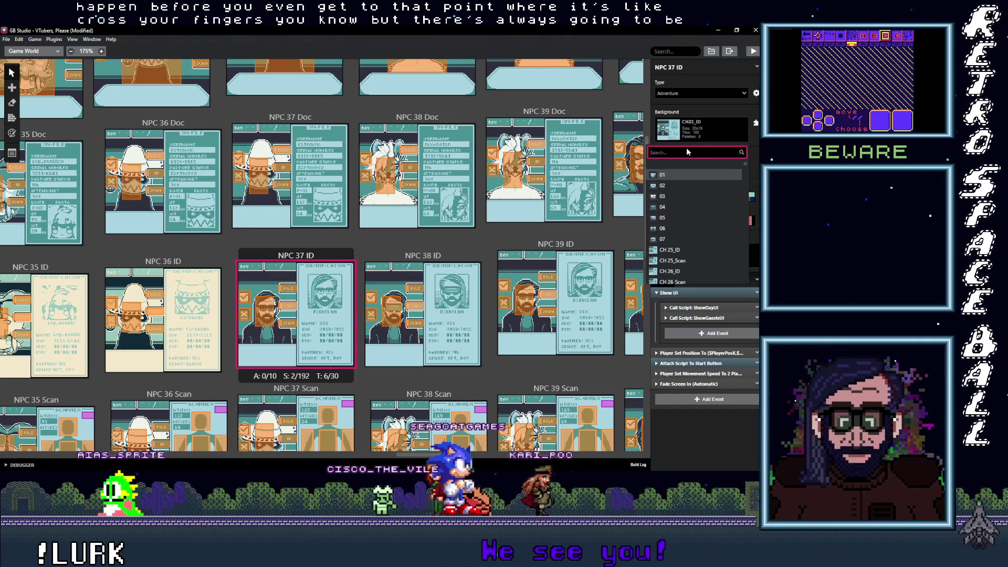
text(_I)
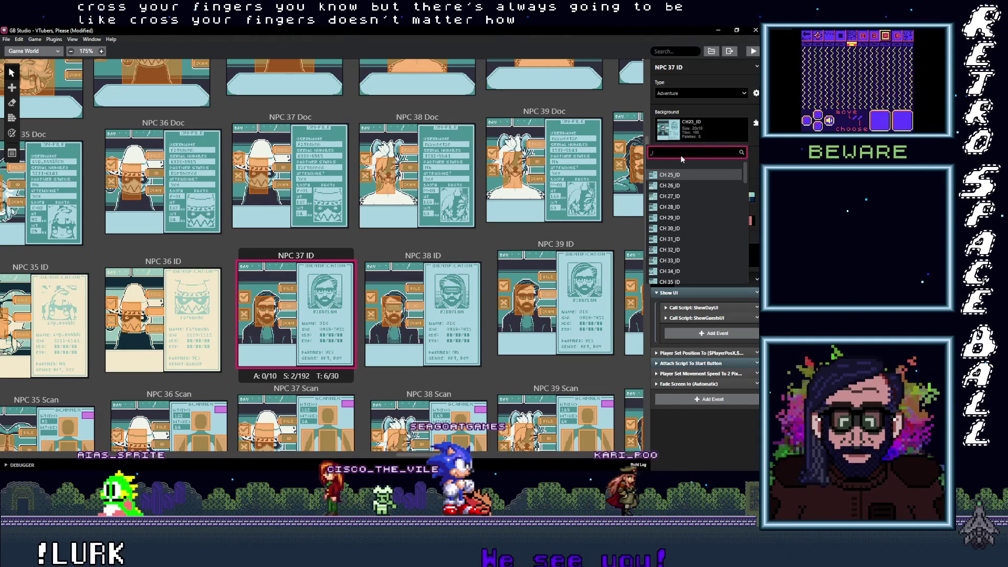
key(BackSpace)
key(BackSpace)
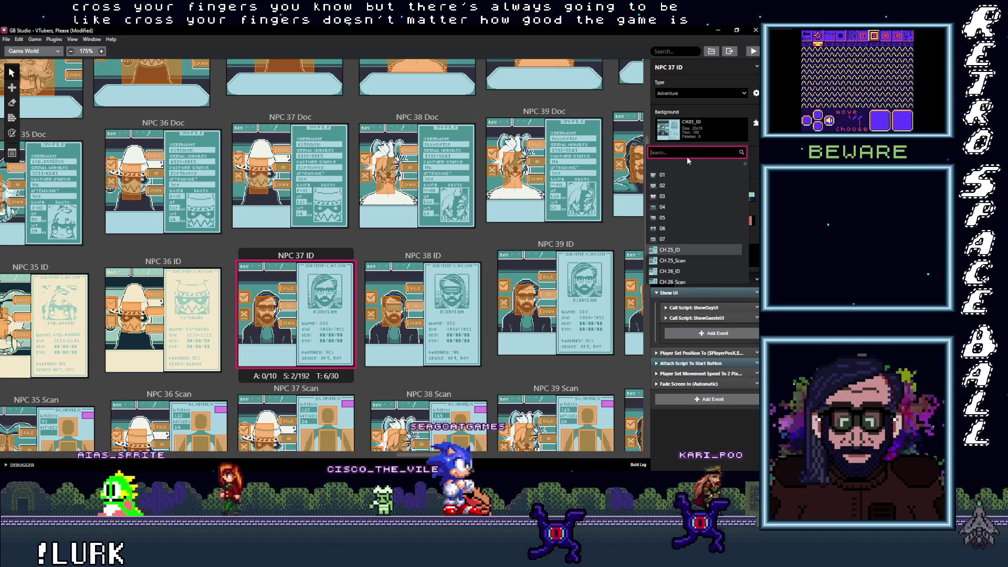
text(37_I)
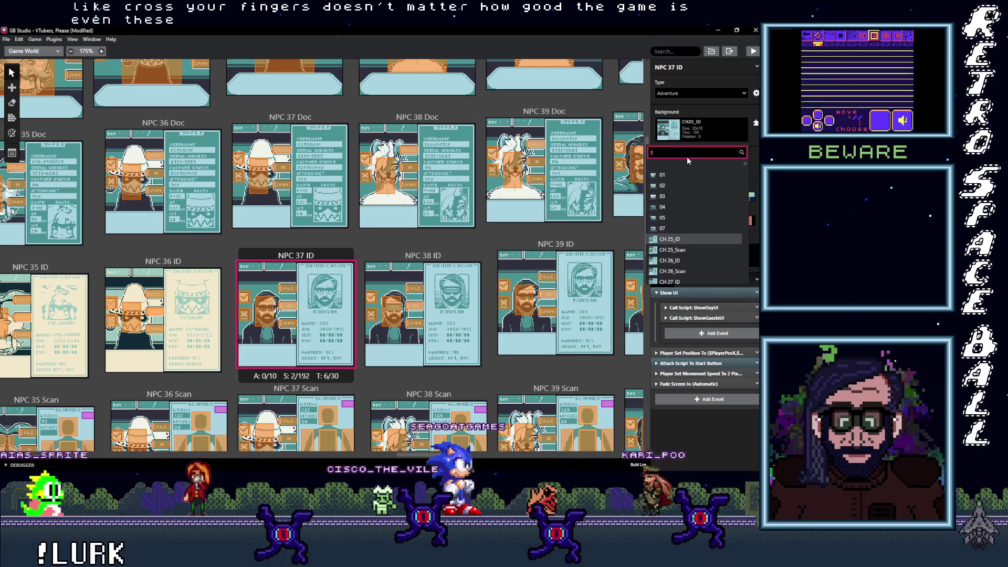
click(701, 175)
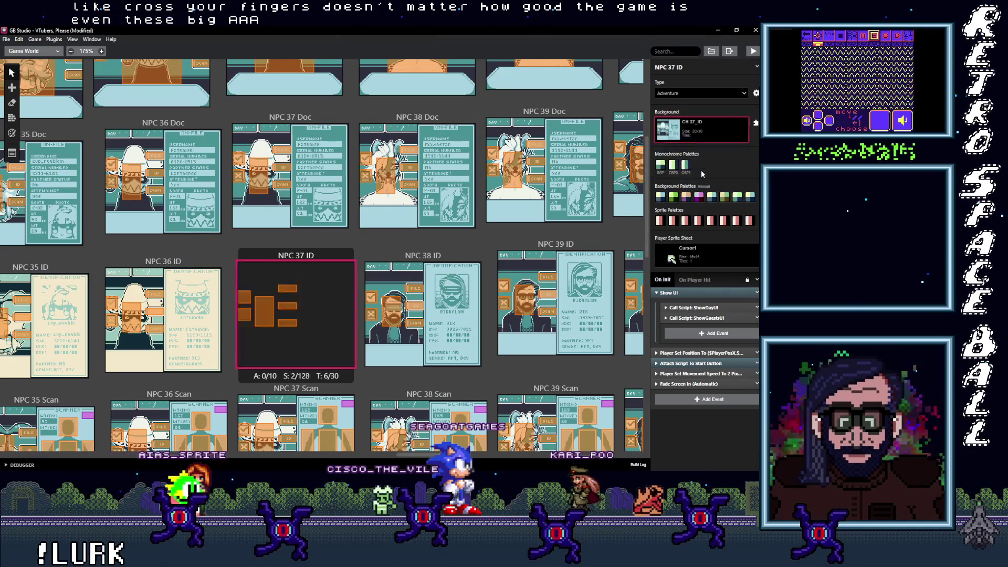
Set the NPC 38 ID scene's background to CH 38_ID
click(419, 257)
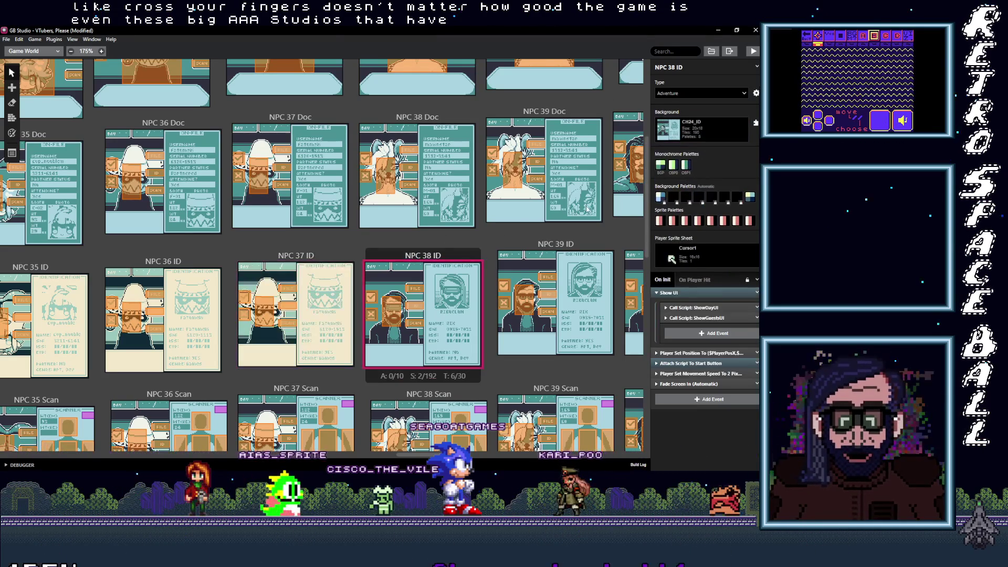
click(703, 133)
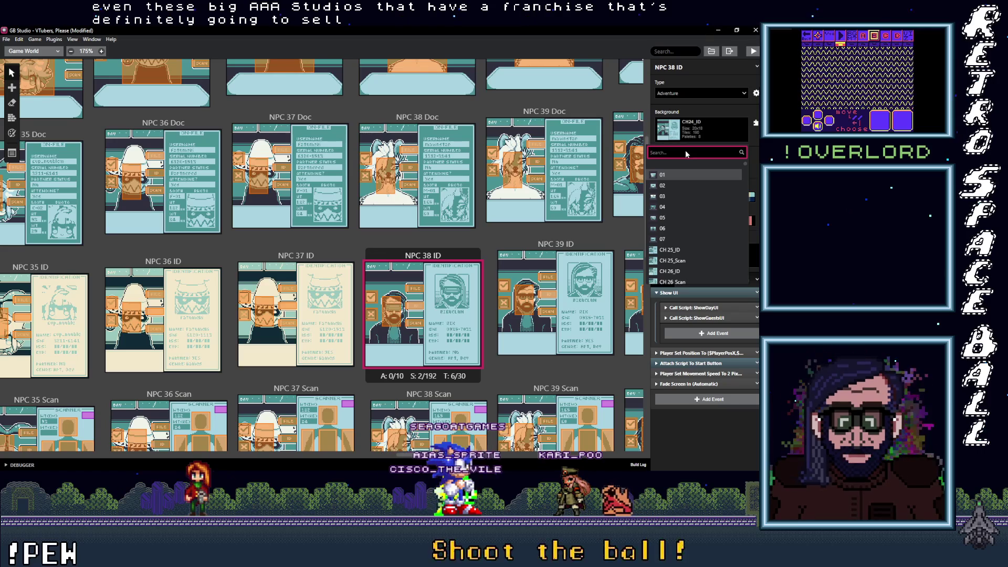
text(38_I)
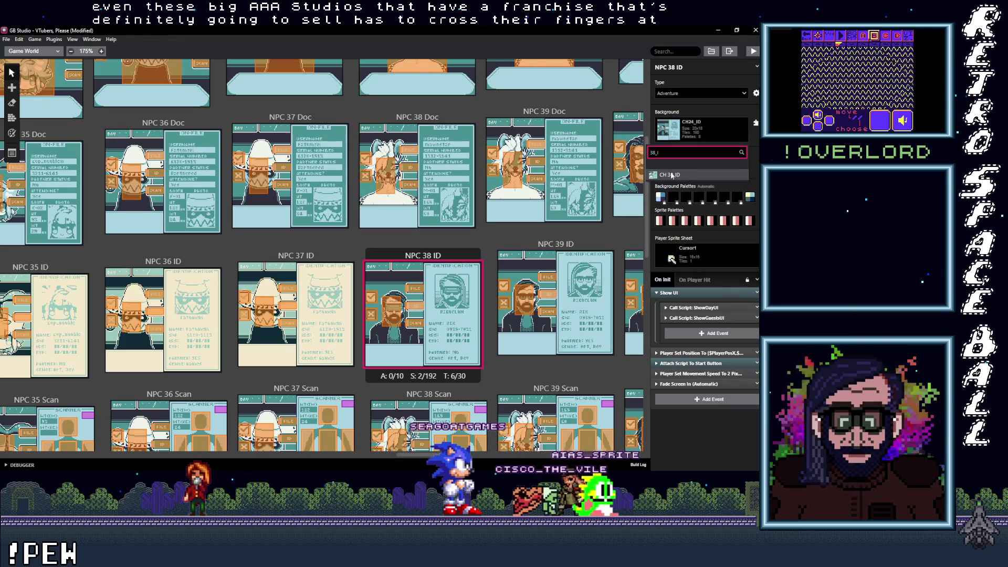
click(672, 175)
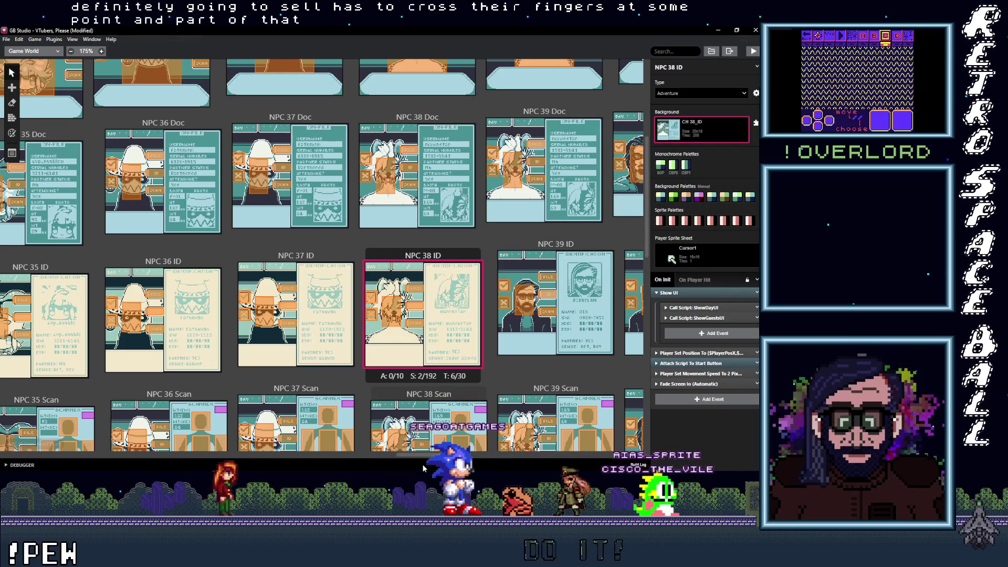
scroll(368, 294, right, 3)
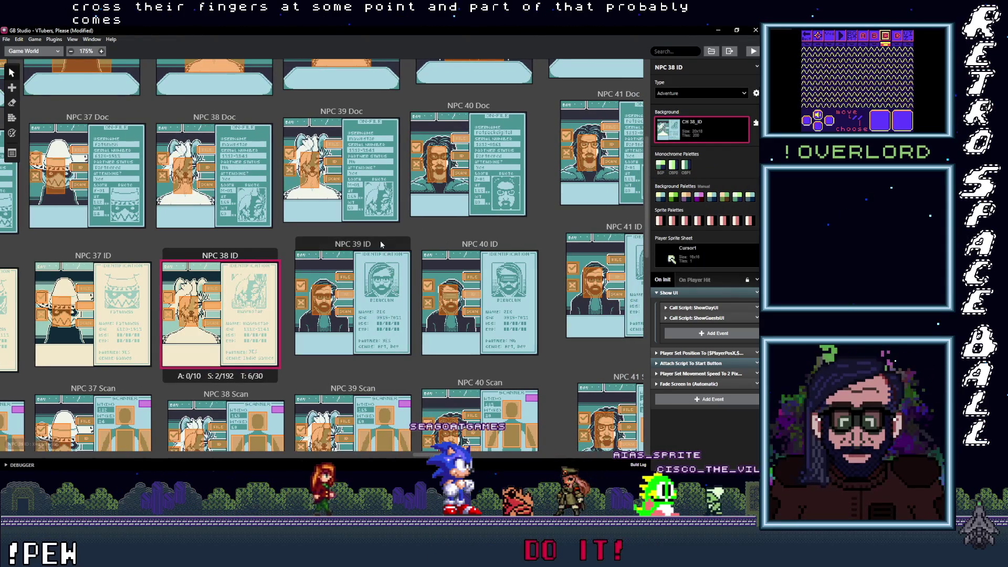
Assign CH 39_ID to NPC 39 ID and CH 40_ID to NPC 40 ID
click(353, 304)
click(703, 124)
text(39_)
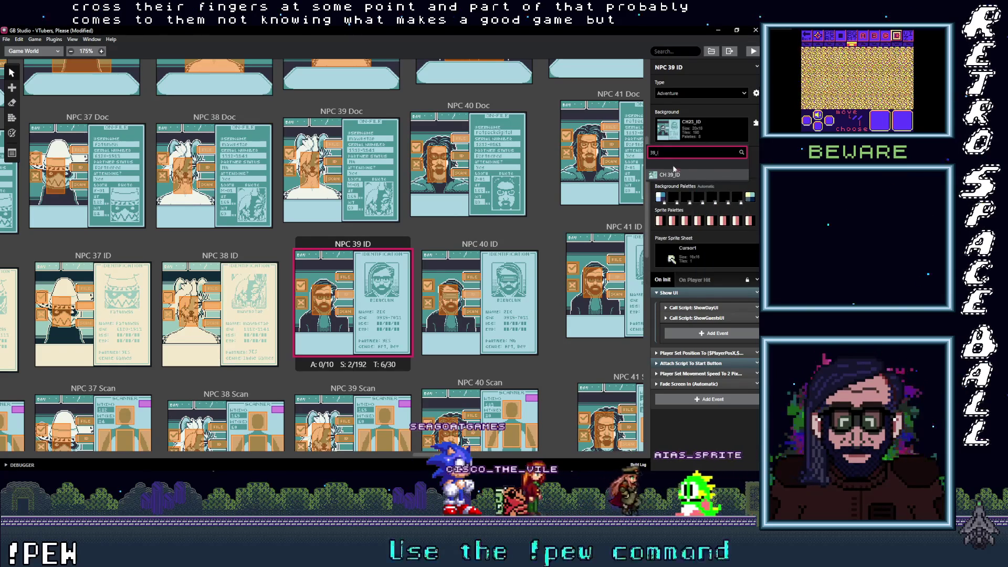
click(673, 177)
click(495, 243)
click(708, 142)
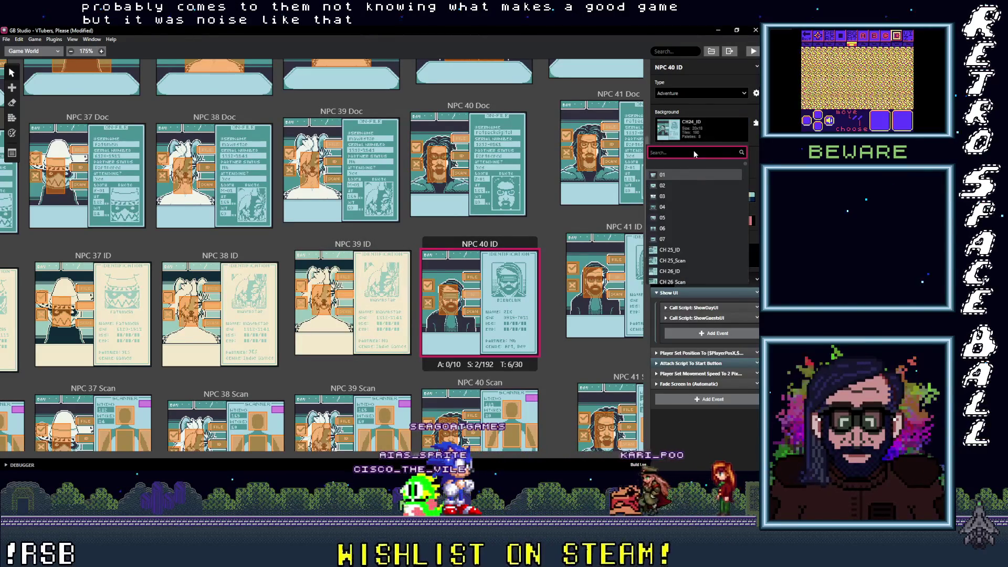
text(40_I)
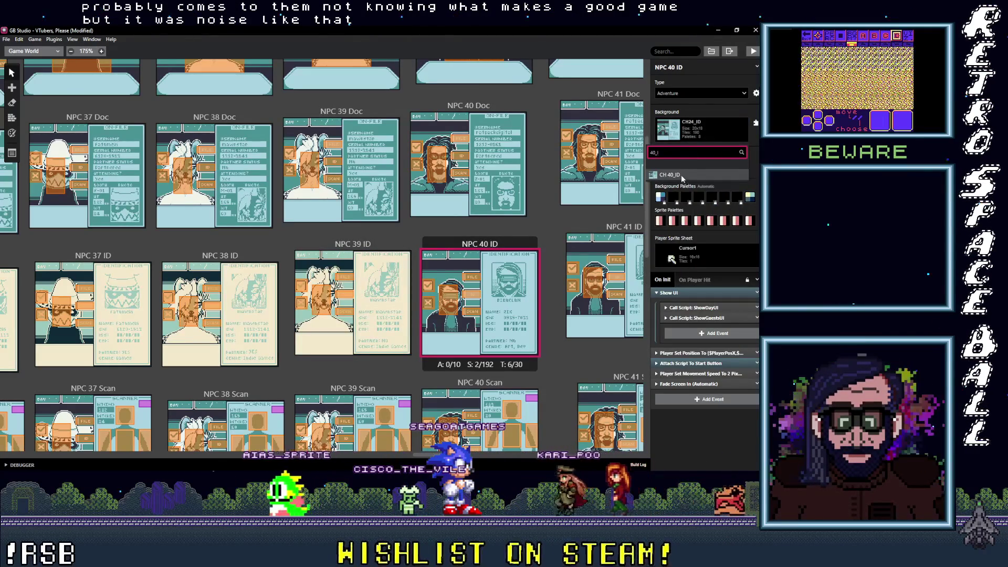
click(682, 177)
Select the NPC 41 ID scene and bring up its background choices
click(604, 278)
click(697, 134)
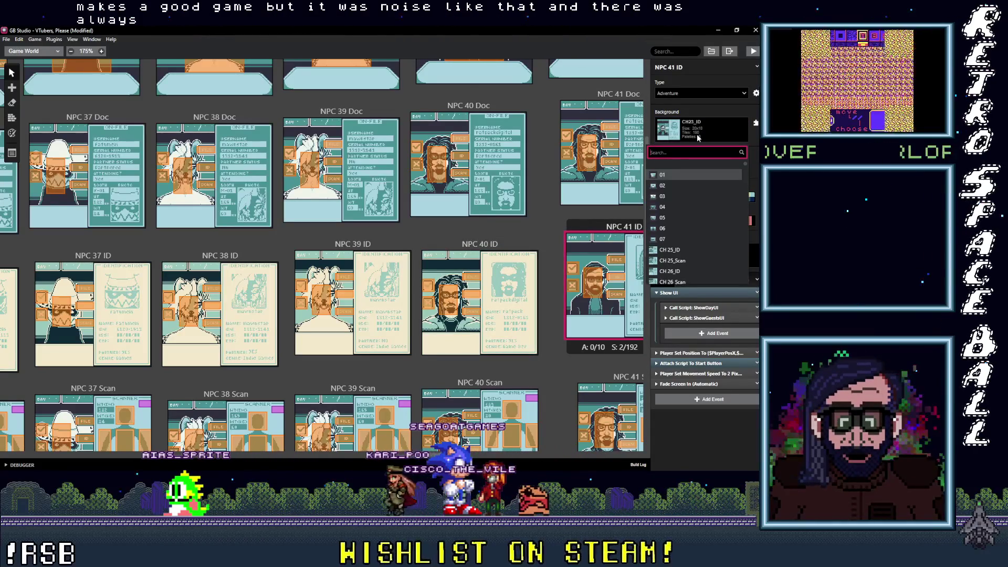
scroll(323, 258, right, 5)
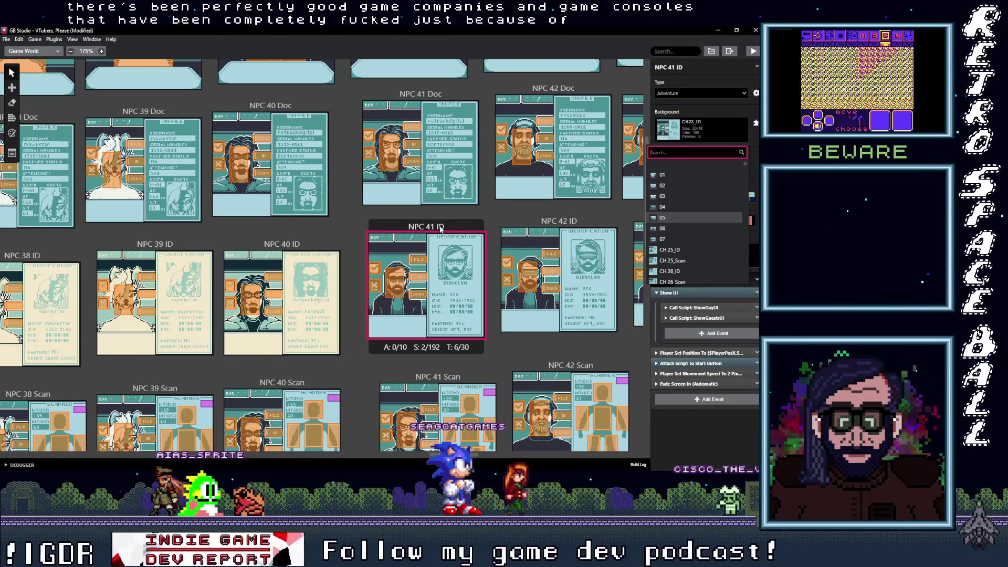
Assign CH 41_ID to NPC 41 ID and CH 42_ID to NPC 42 ID
key(Escape)
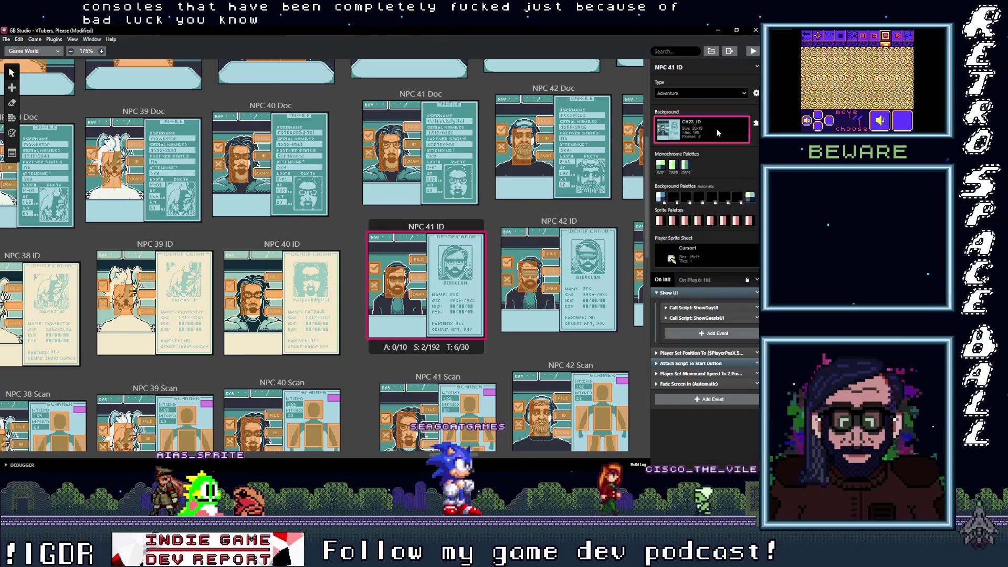
click(717, 132)
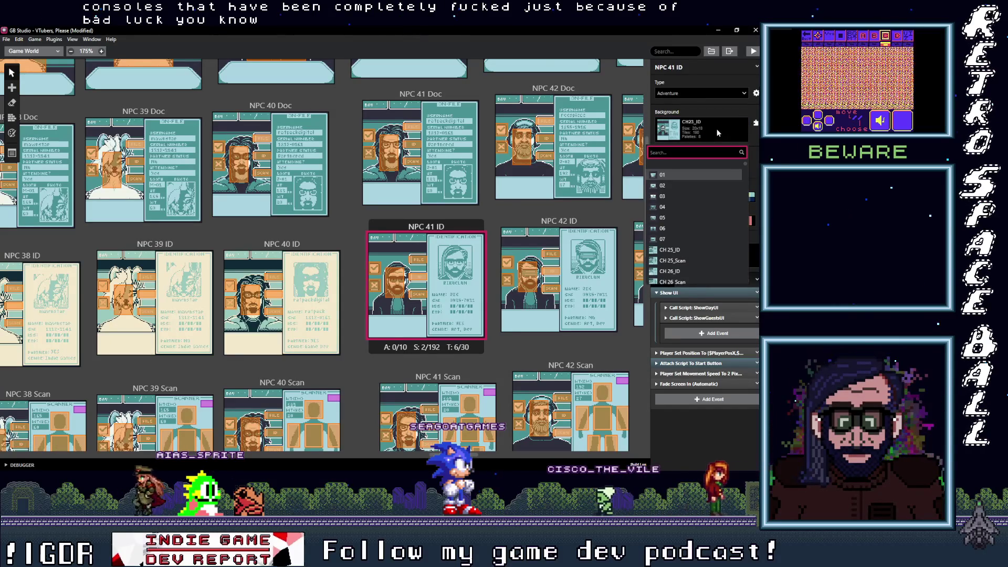
text(41_I)
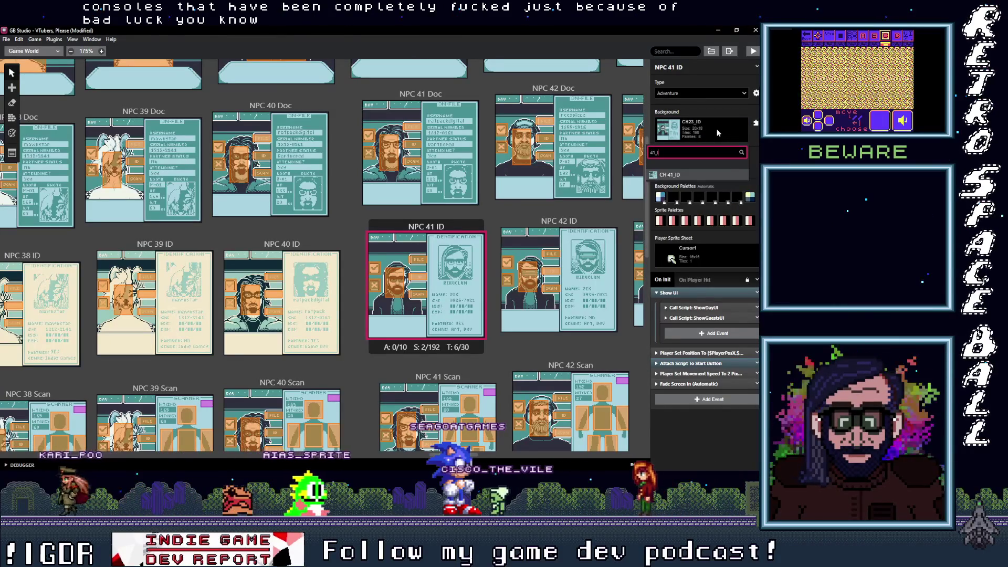
click(692, 175)
click(559, 221)
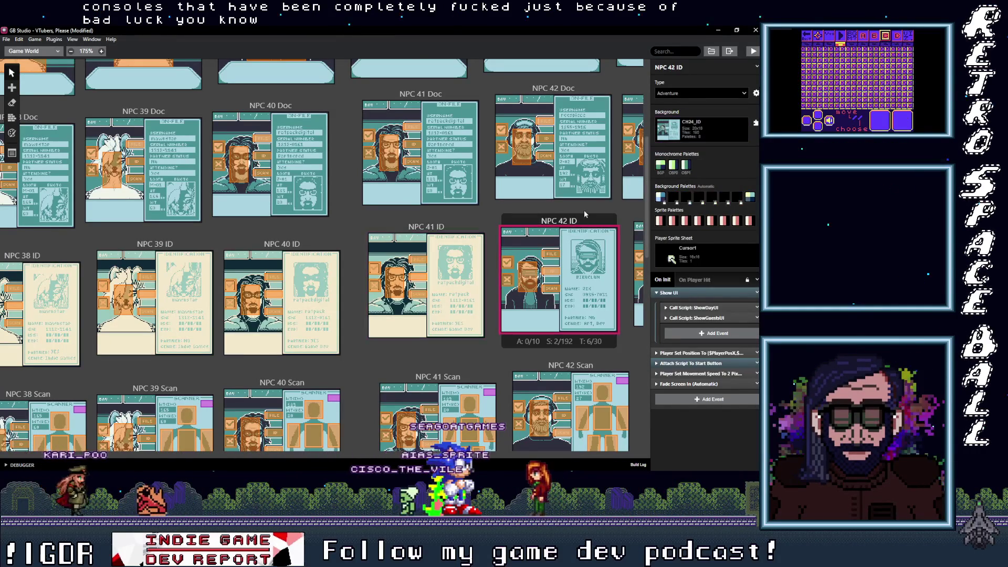
click(704, 129)
text(42_I)
click(692, 175)
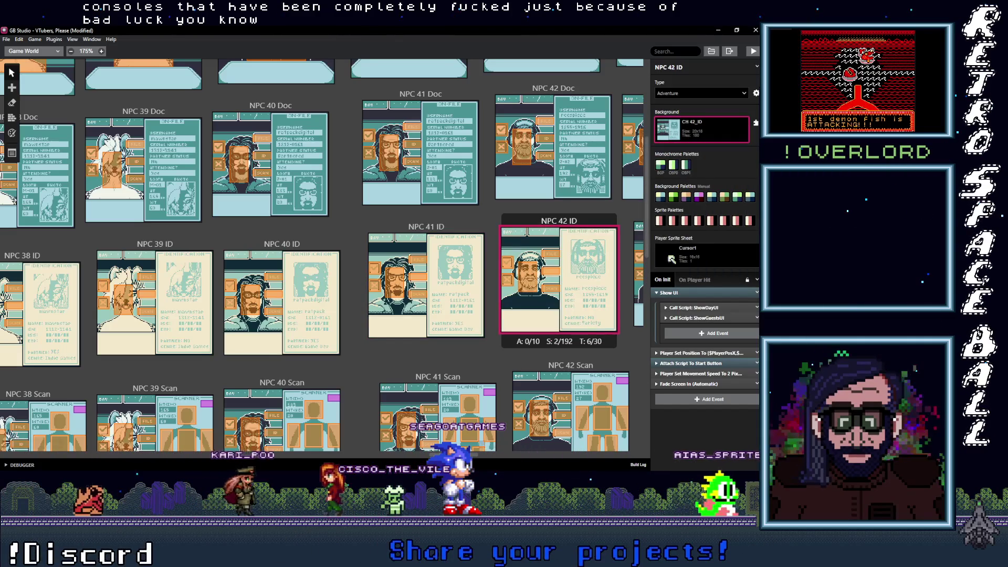
Set the NPC 43 ID scene's background to CH 43_ID, searching for 43_I
scroll(403, 207, right, 5)
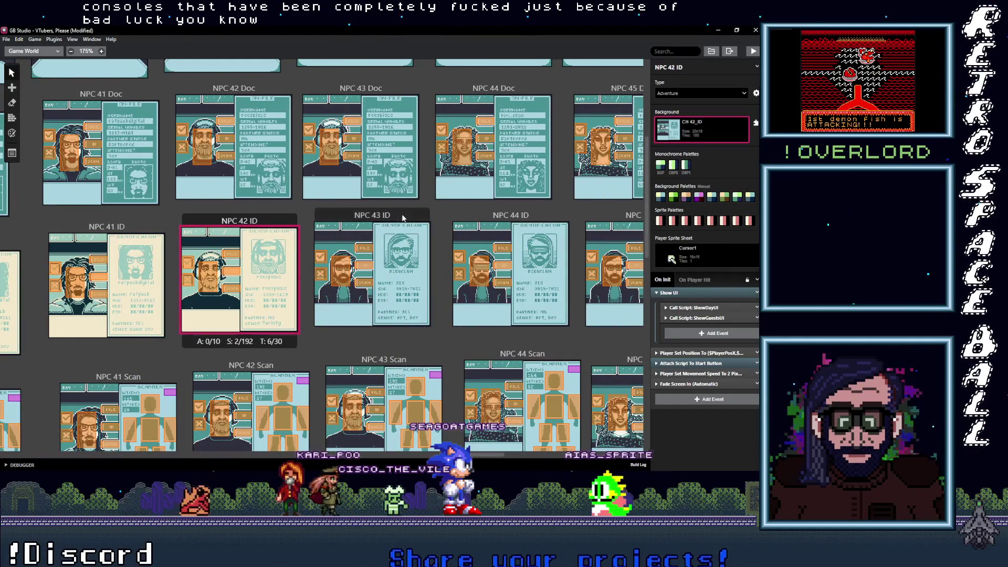
click(403, 213)
click(721, 133)
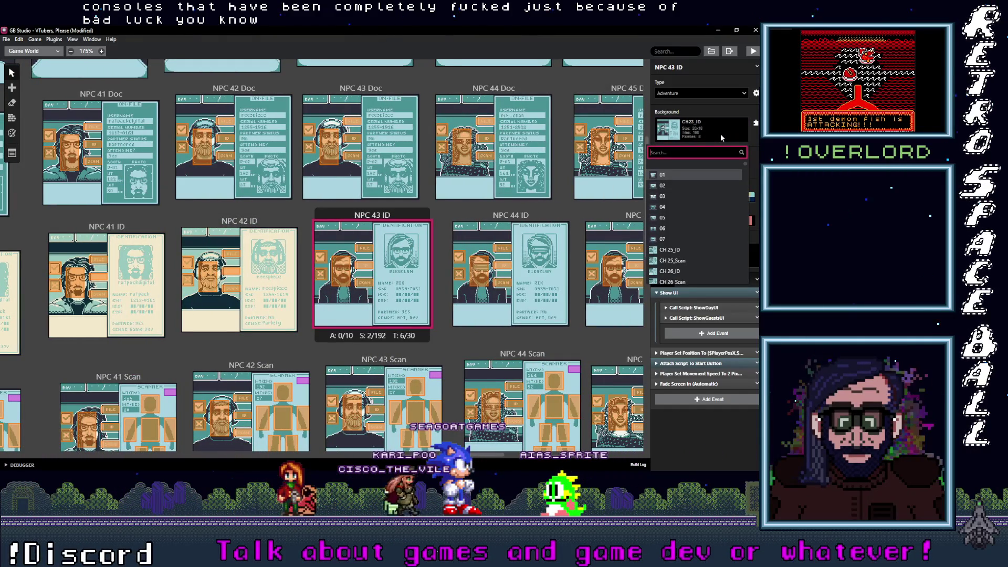
text(43)
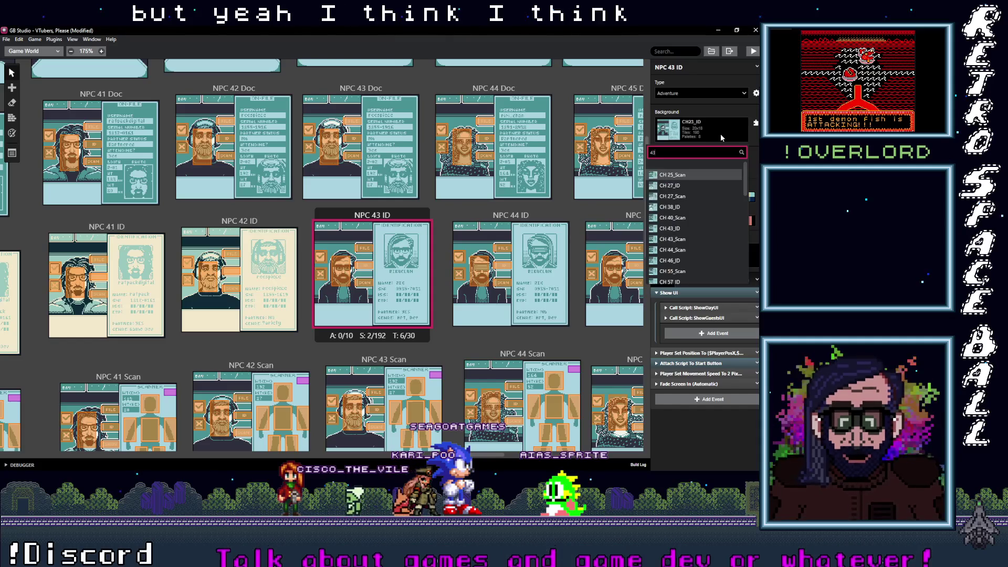
text(_I)
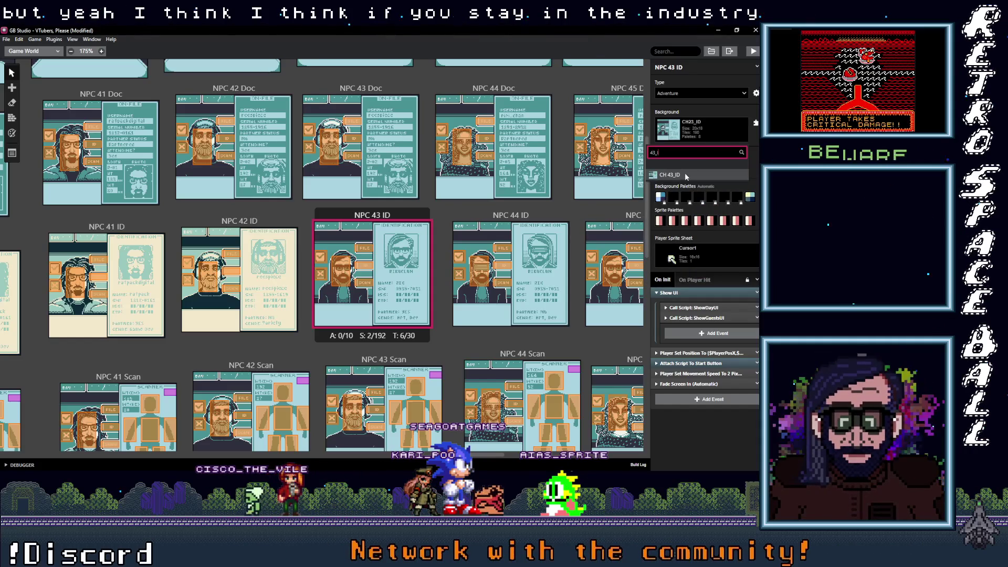
click(685, 175)
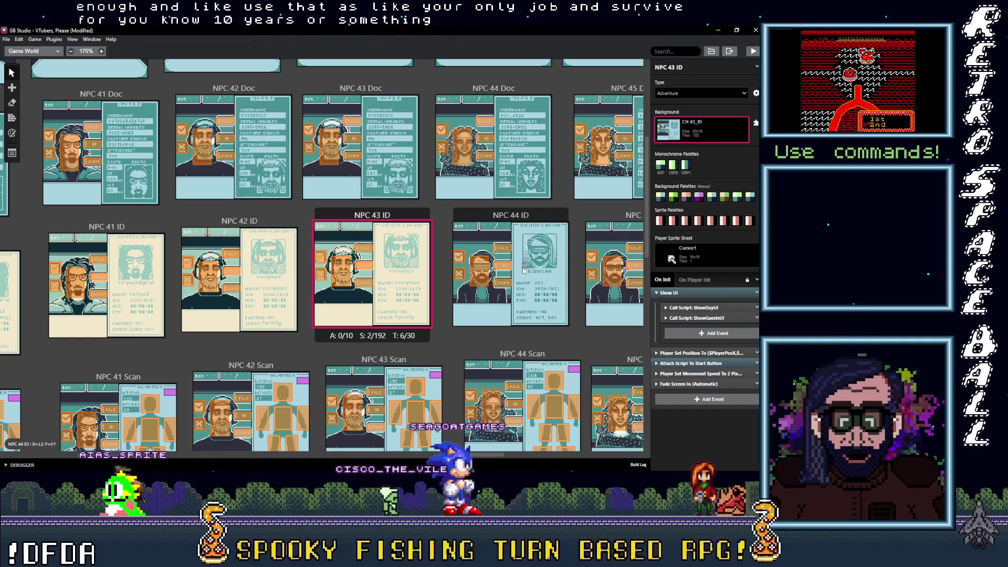
Set the NPC 44 ID scene's background to CH 44_ID
drag(475, 456, 488, 457)
click(363, 268)
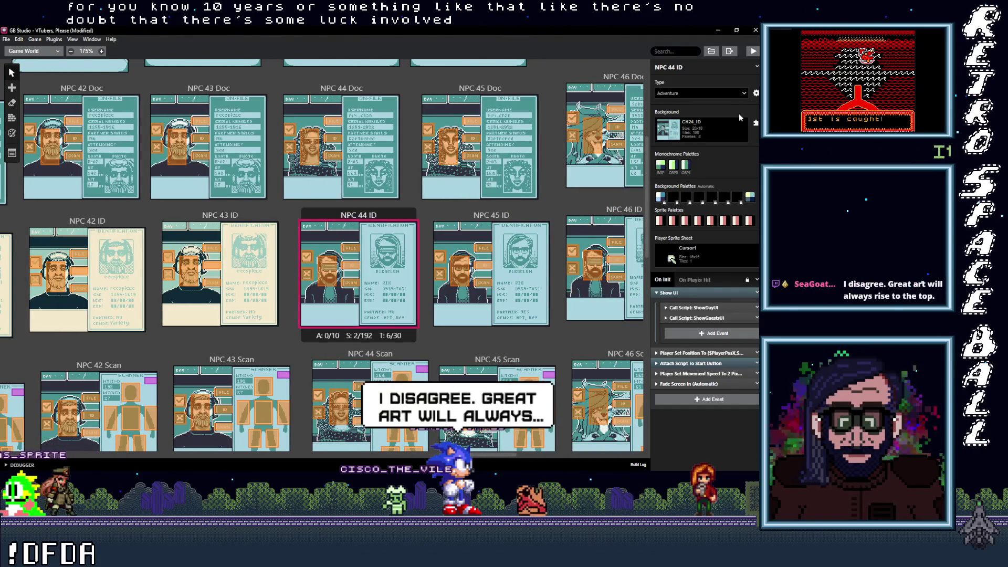
click(709, 130)
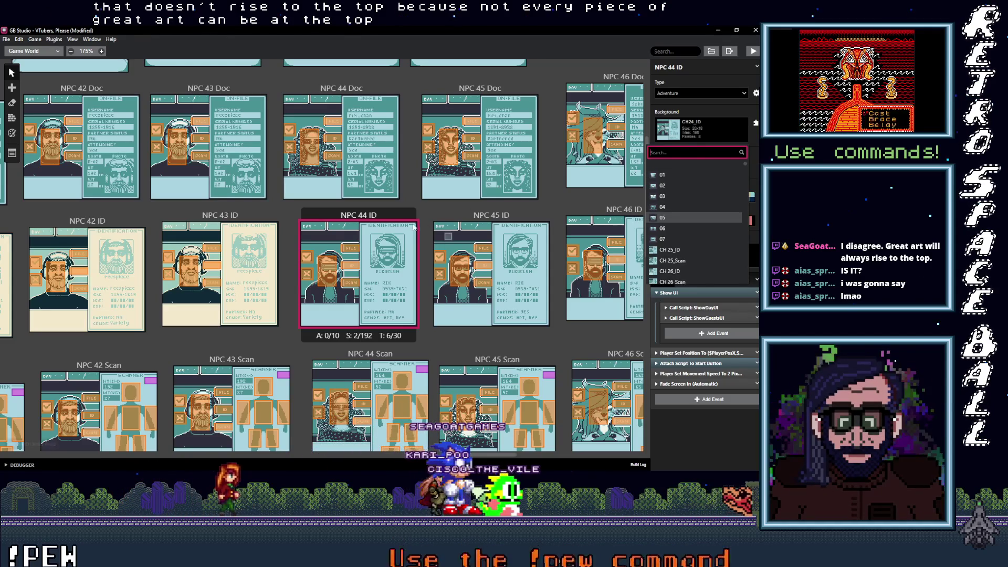
click(682, 131)
click(683, 131)
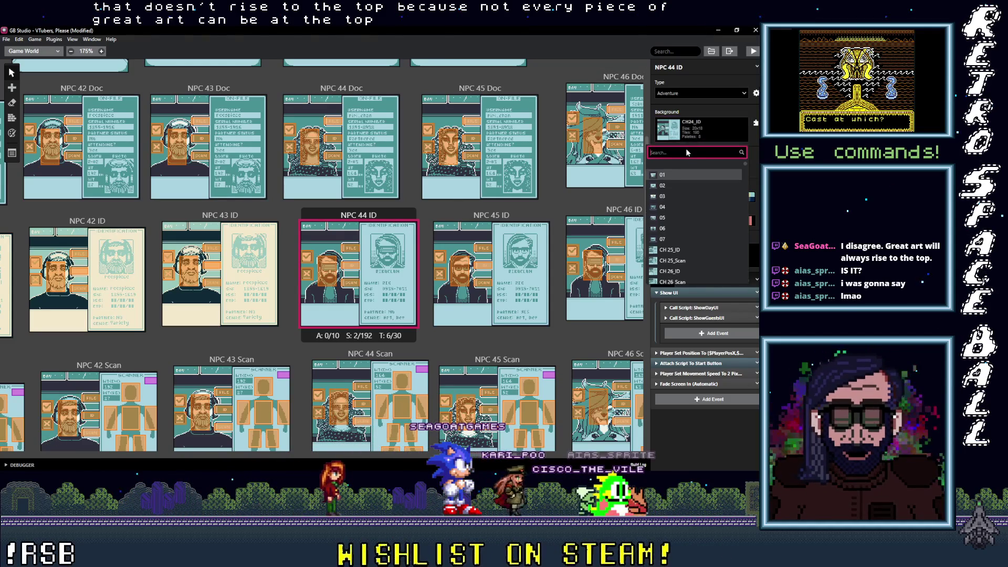
text(c4)
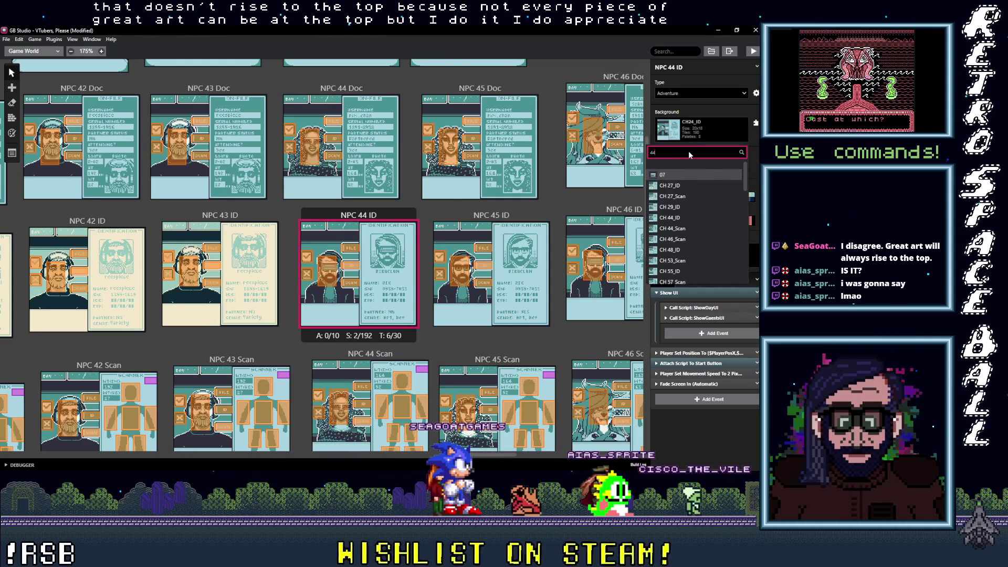
text(_I)
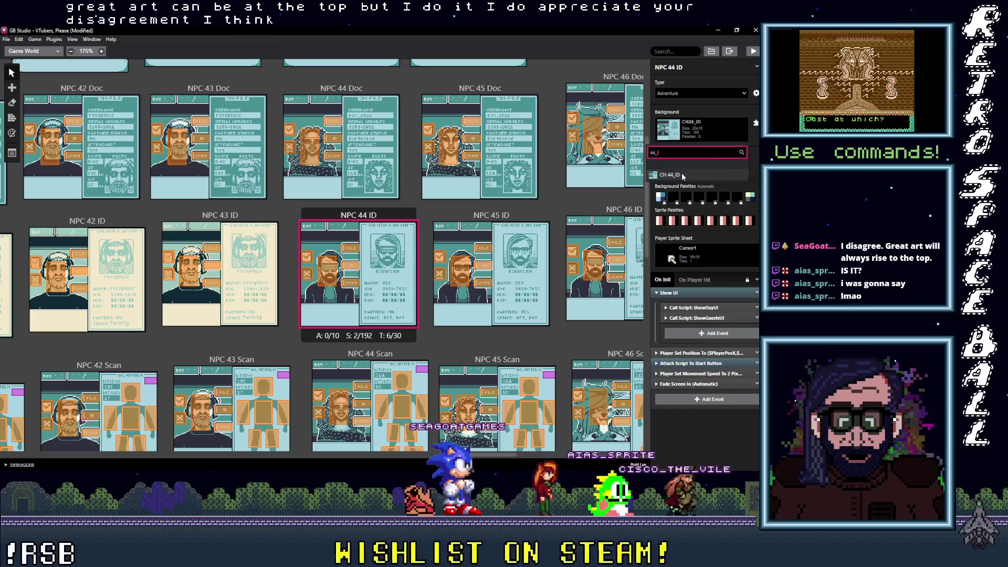
click(678, 175)
Assign CH 45_ID to NPC 45 ID and CH 46_ID to NPC 46 ID
click(491, 273)
click(721, 129)
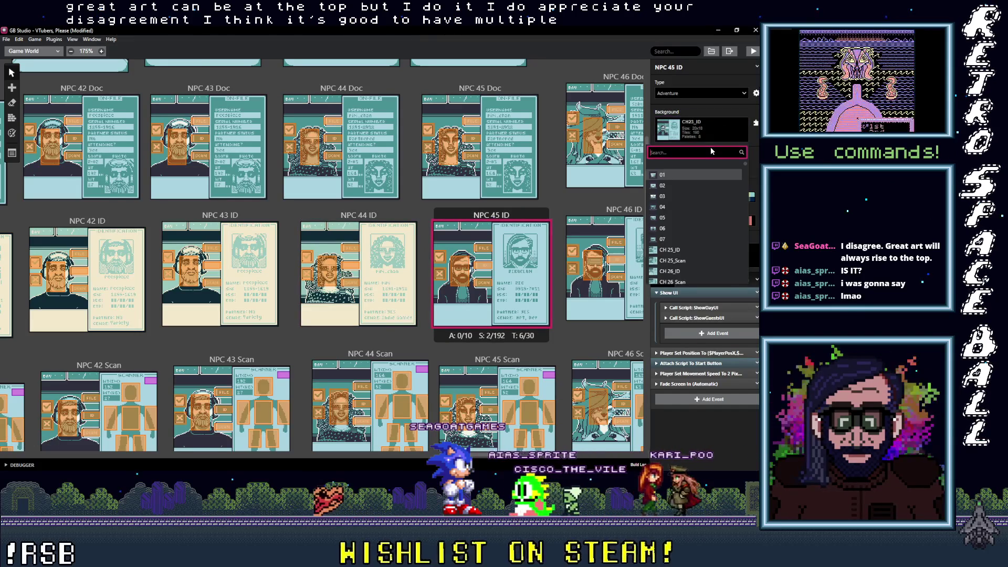
text(45_I)
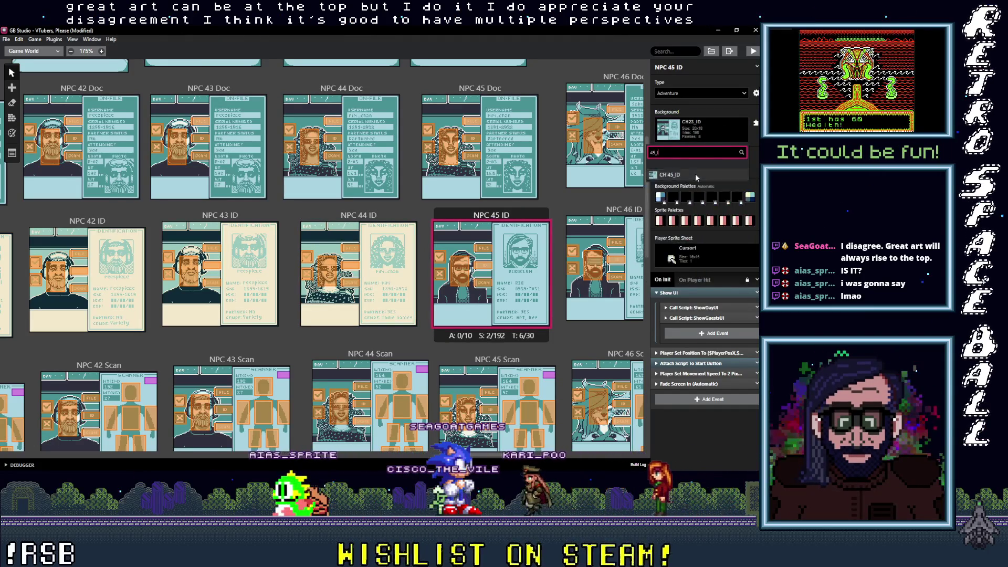
click(696, 173)
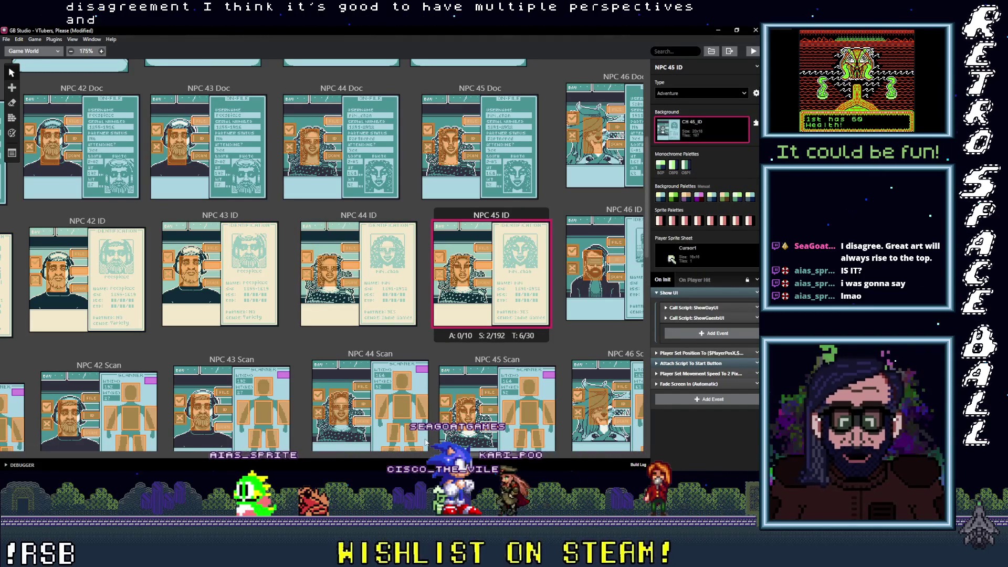
scroll(436, 327, right, 5)
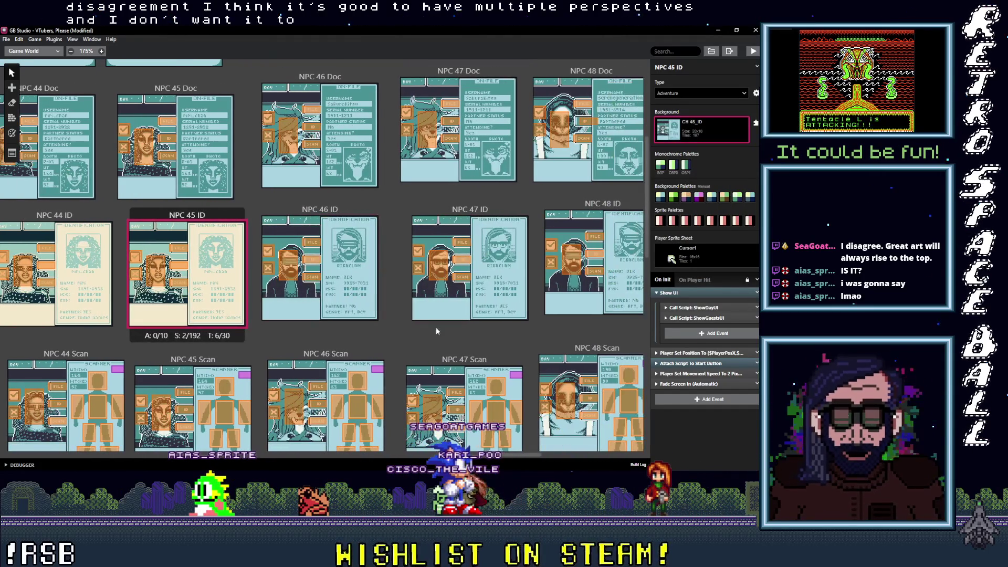
click(348, 213)
click(708, 135)
text(i)
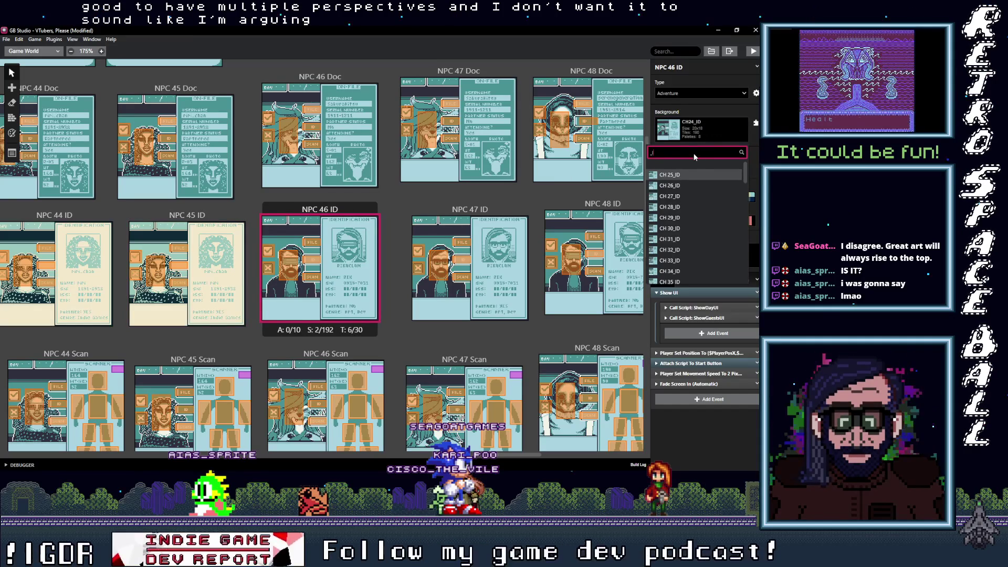
text(46)
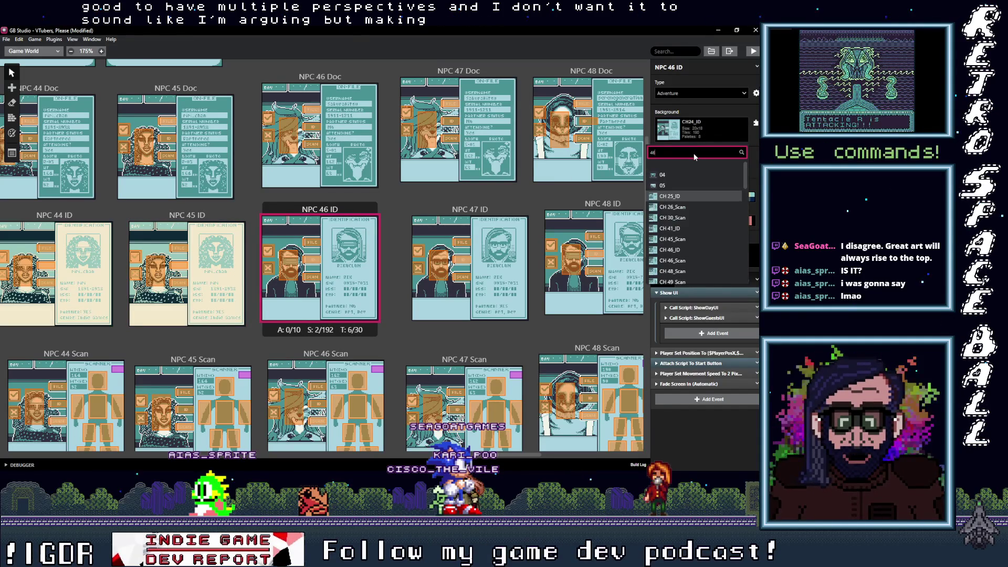
text(_I)
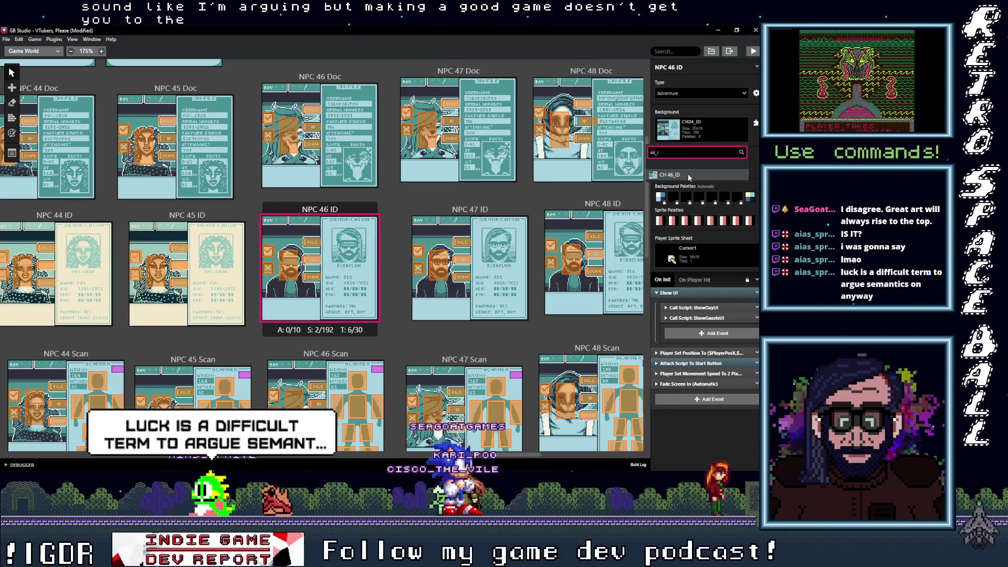
click(683, 174)
click(480, 211)
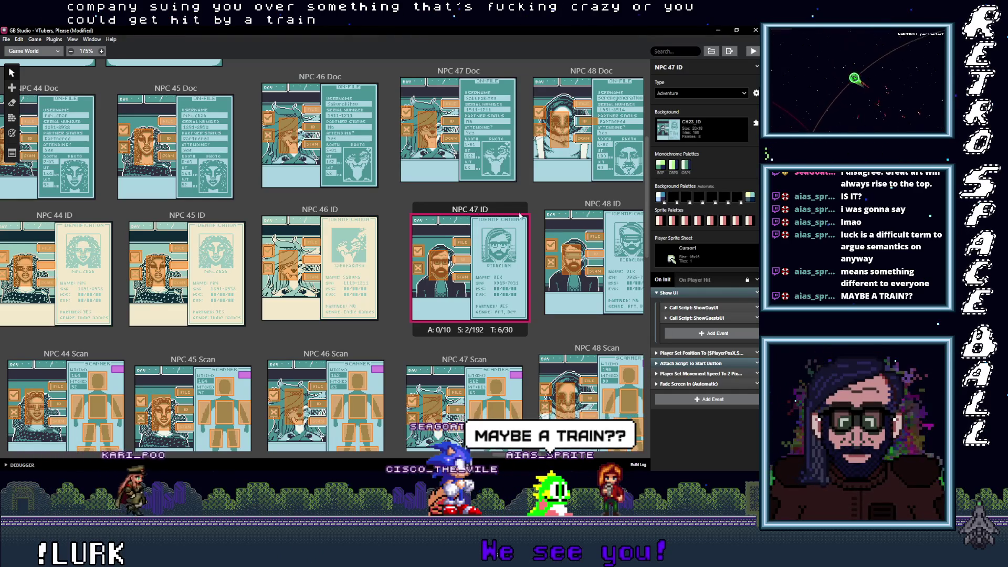
Bring up the background choices for the NPC 47 ID scene
click(714, 125)
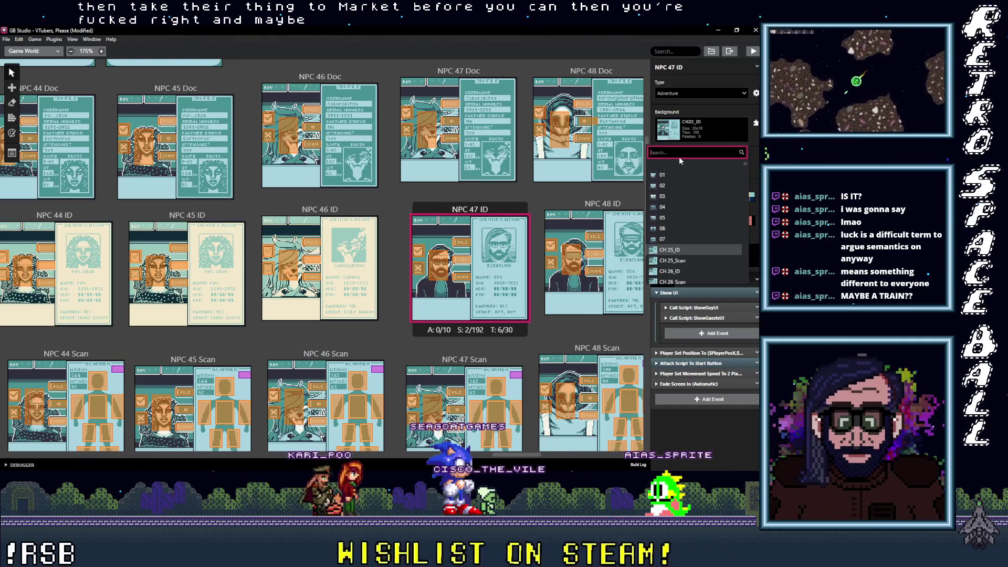
Search 47_I and assign CH 47_ID as the NPC 47 ID scene's background
text(47_I)
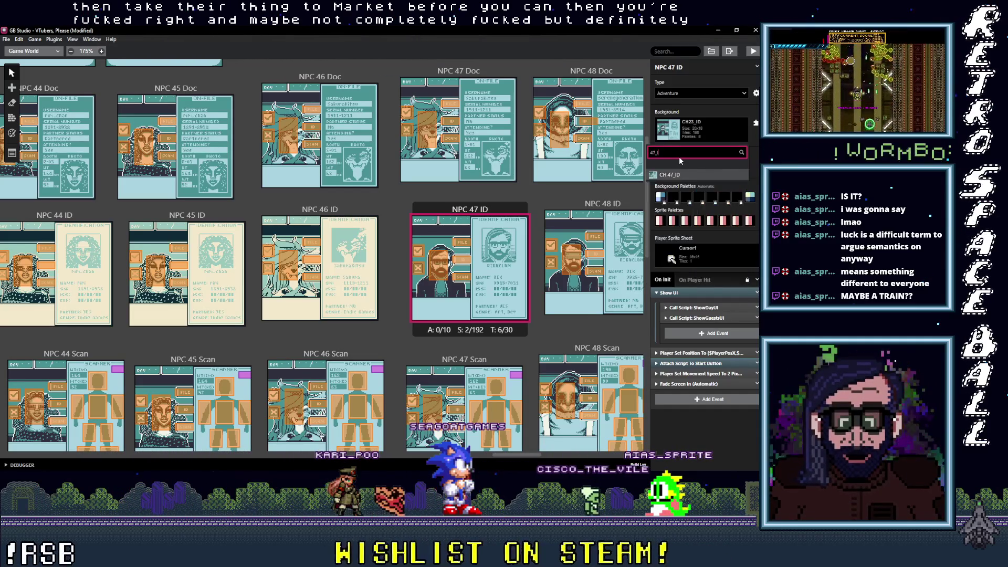
click(679, 175)
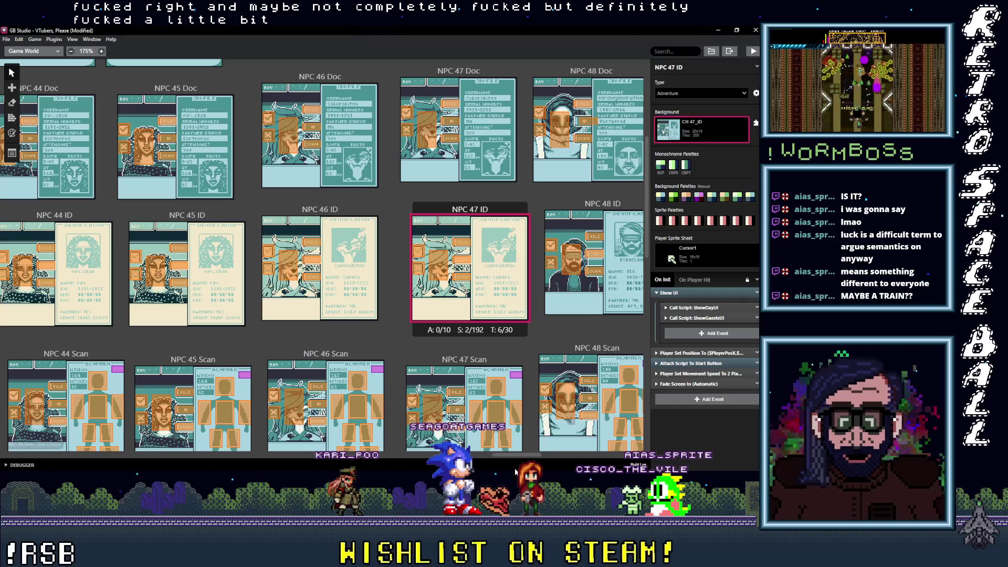
drag(512, 454, 526, 456)
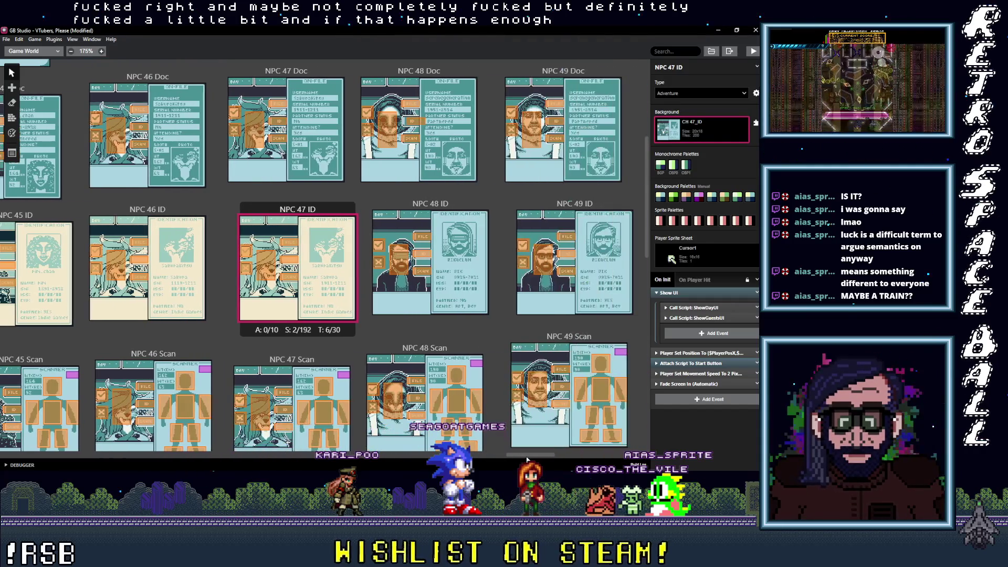
Assign CH 48_ID to NPC 48 ID and CH 49_ID to NPC 49 ID
click(460, 288)
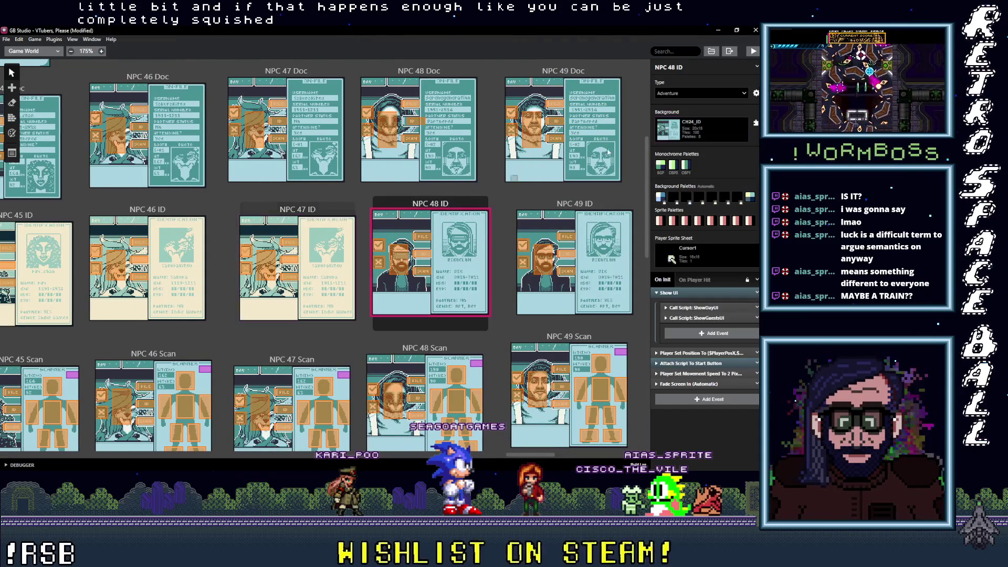
click(706, 131)
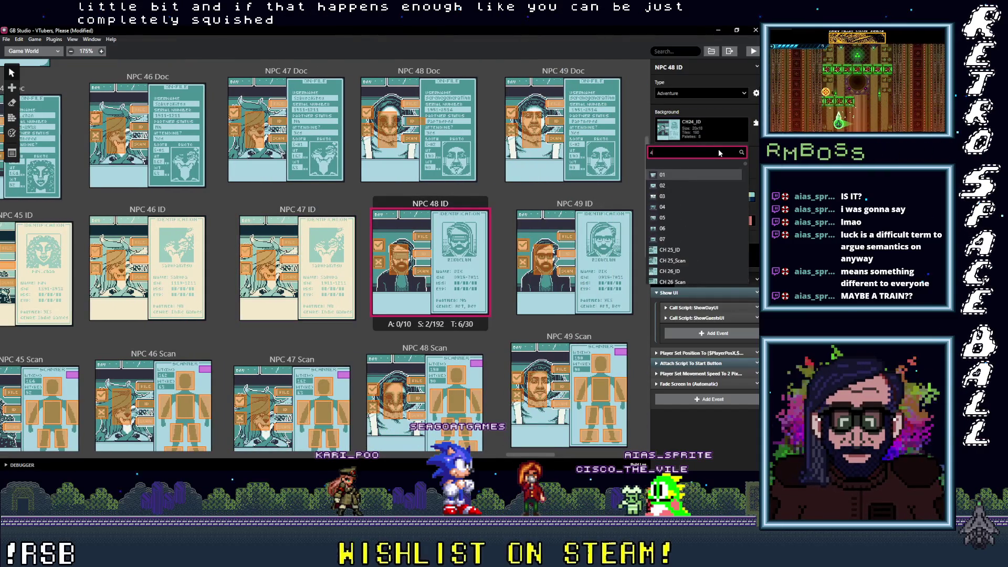
text(8_I)
click(682, 175)
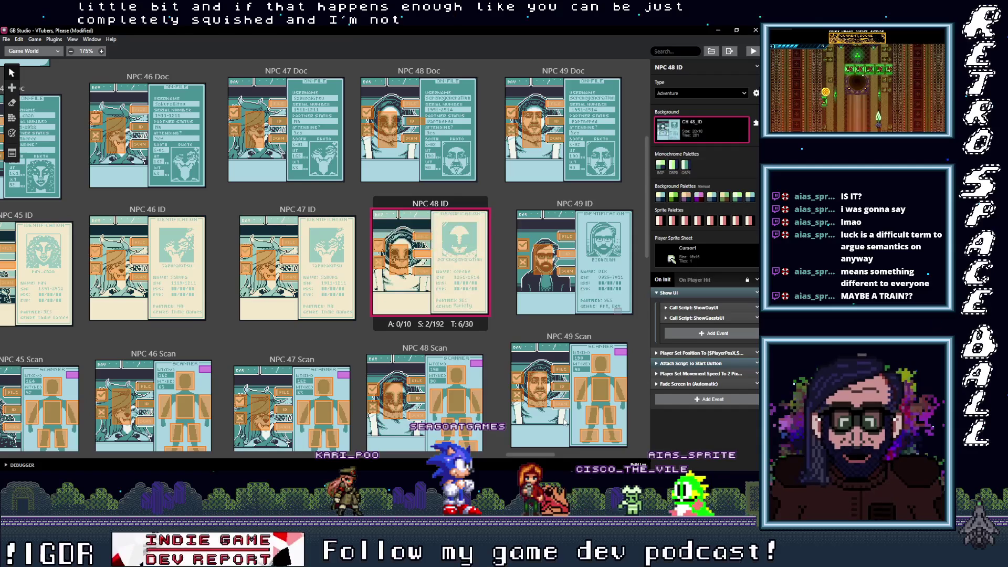
drag(530, 453, 545, 454)
click(425, 205)
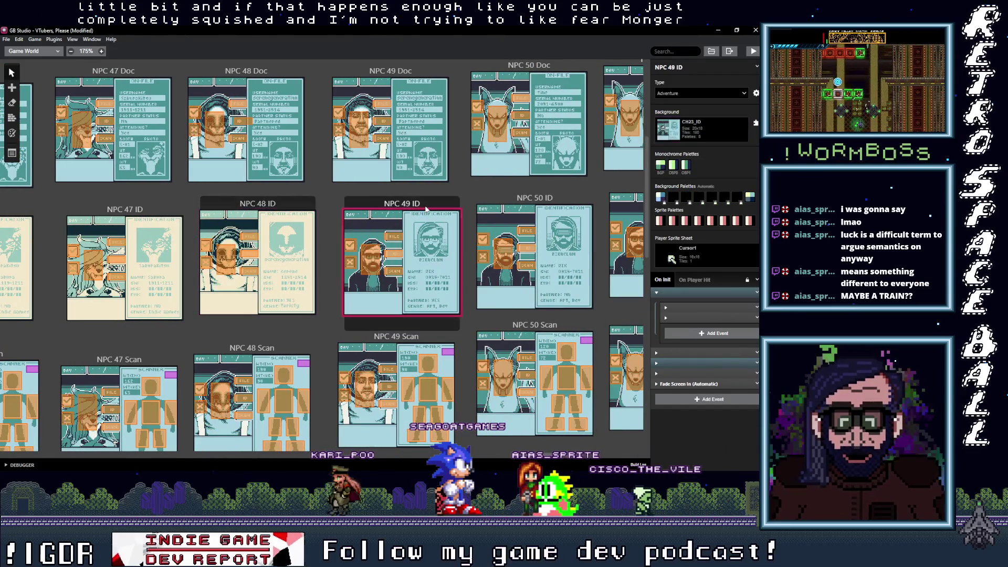
click(708, 134)
text(49_I)
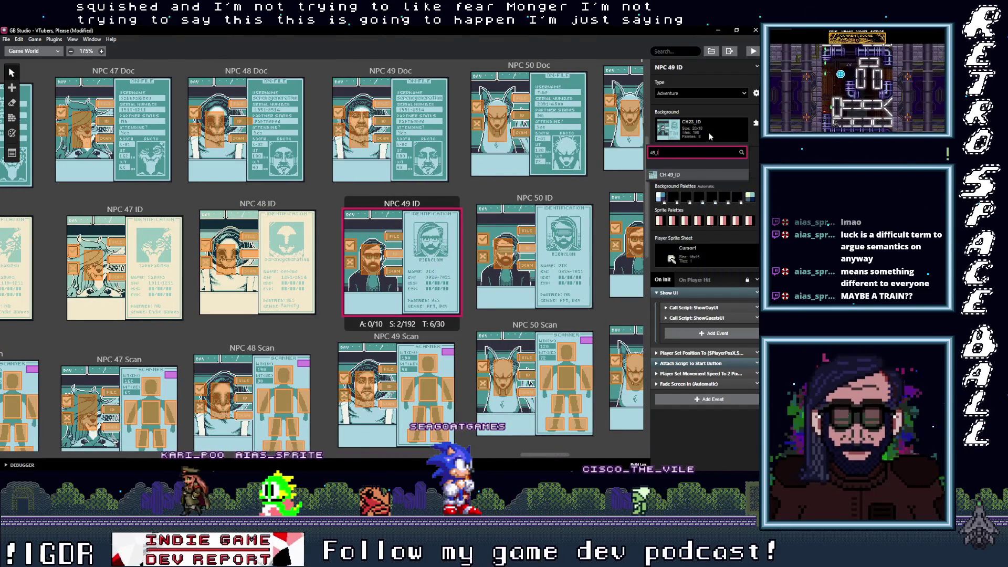
click(675, 175)
Set the NPC 50 ID scene's background to CH 50_ID
click(563, 201)
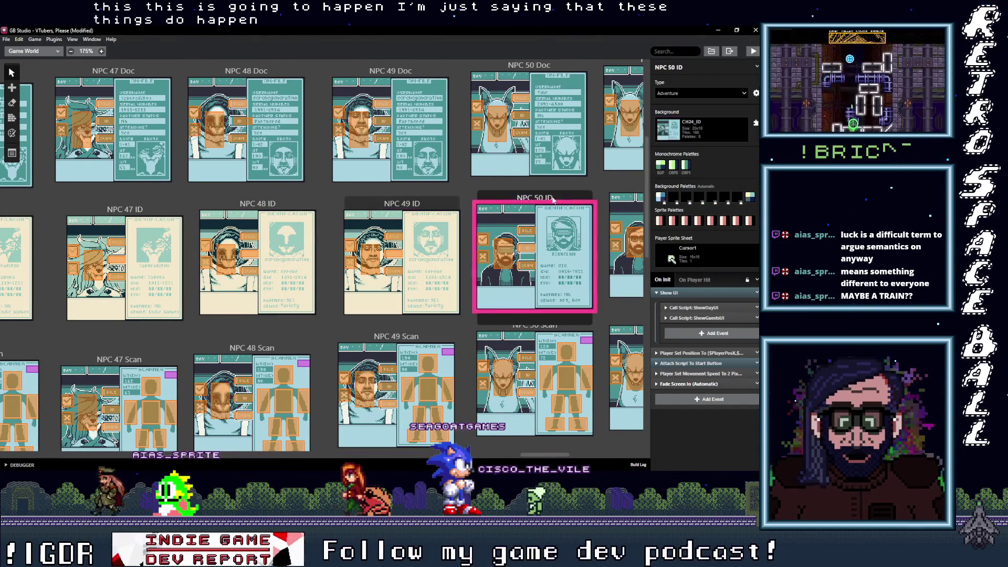
click(716, 128)
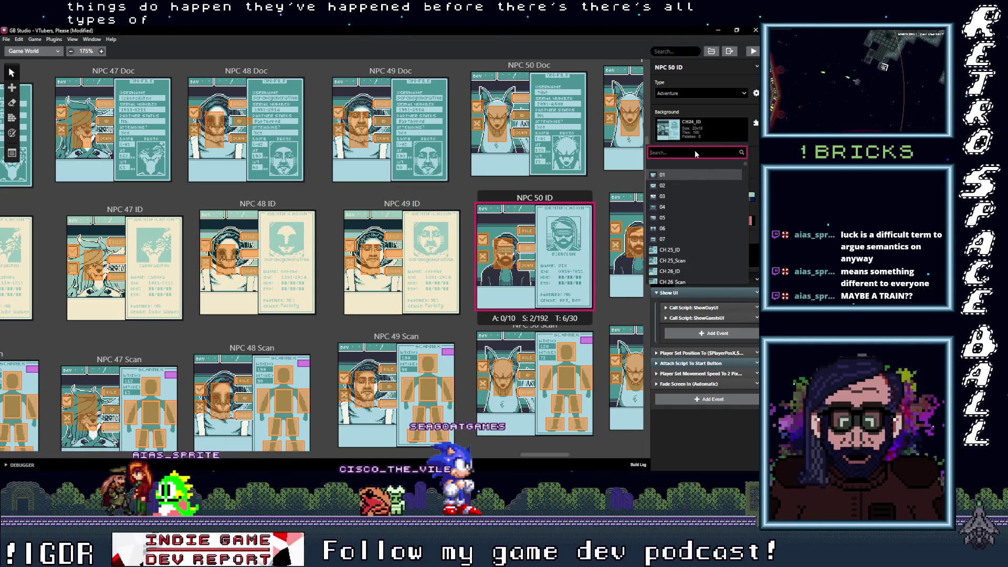
text(sc_I)
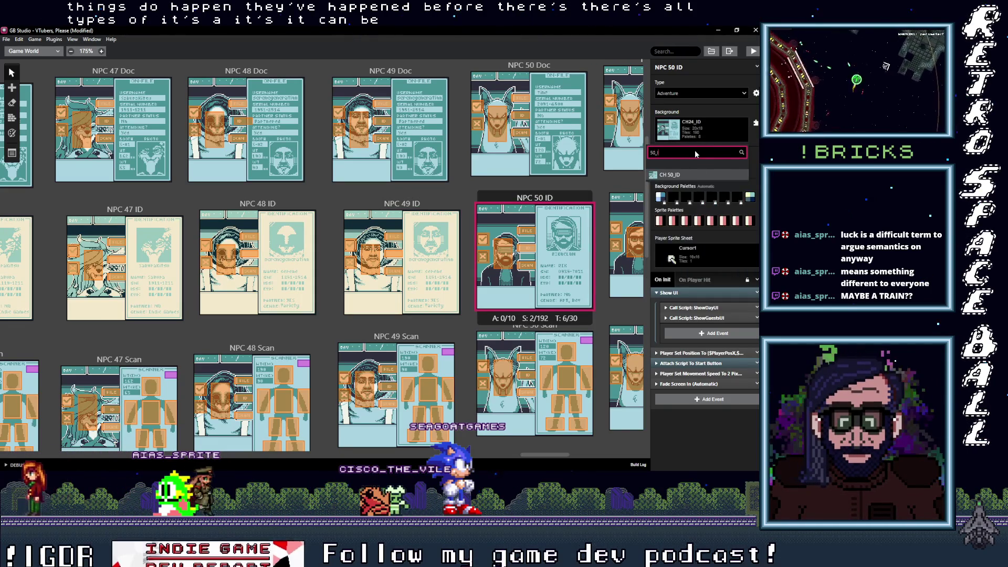
click(684, 176)
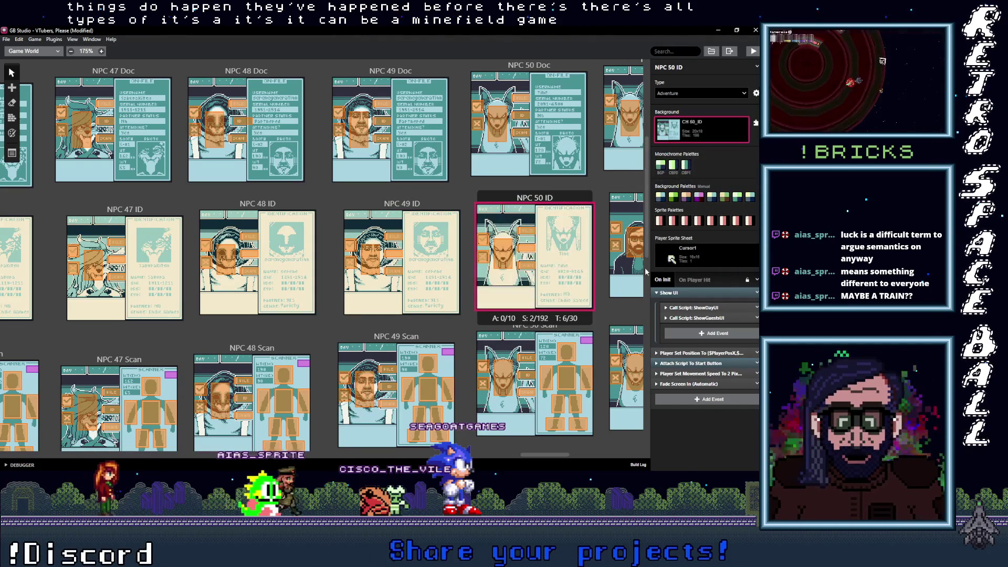
Select the NPC 51 ID scene and bring up its background choices
drag(549, 455, 571, 457)
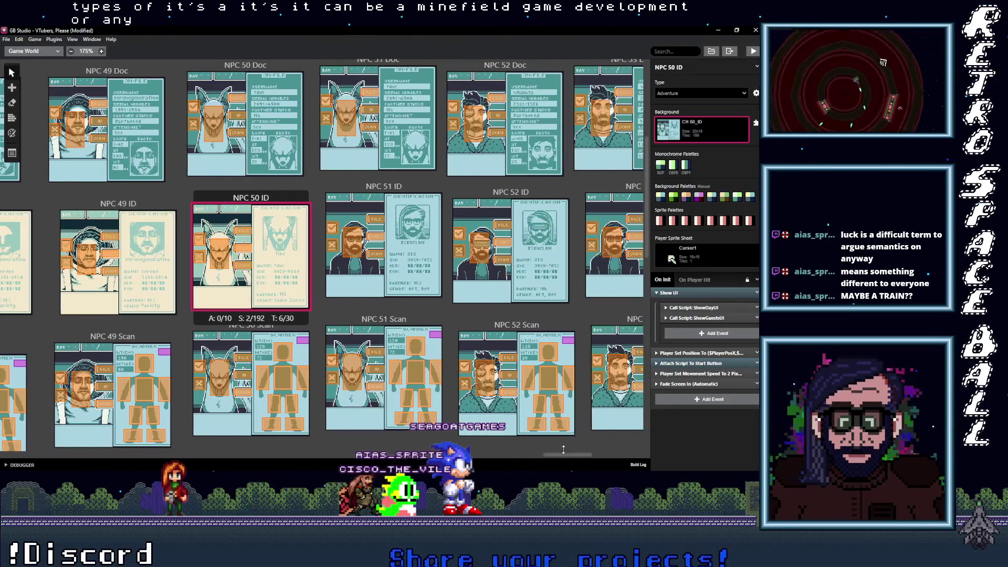
click(383, 187)
click(703, 128)
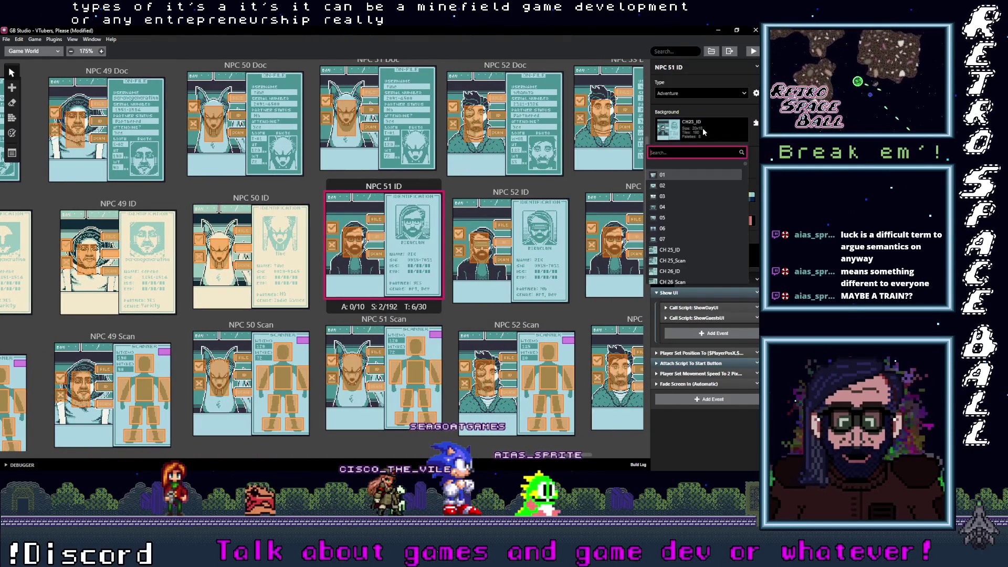
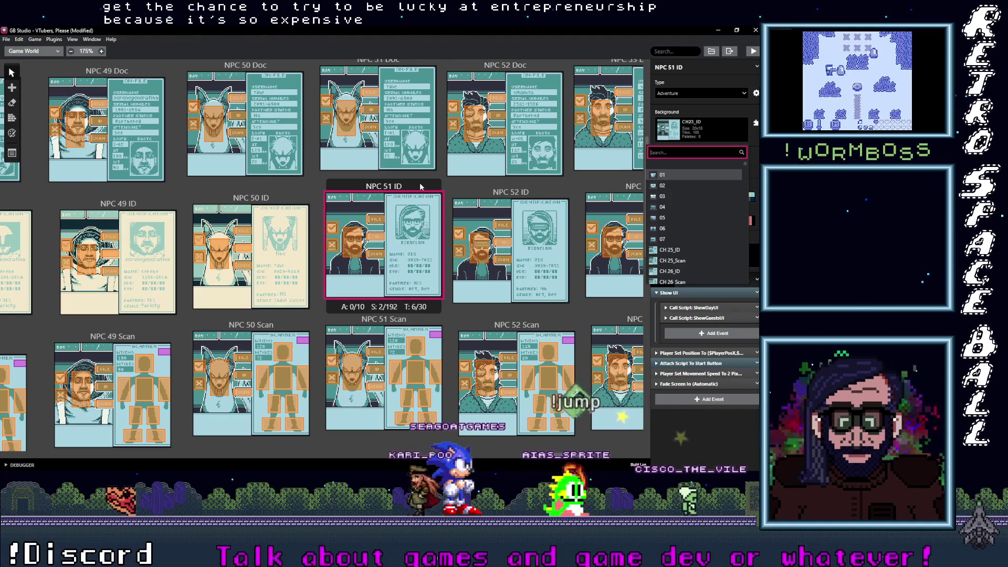
Set the NPC 51 ID scene's background to CH 51_ID
click(697, 134)
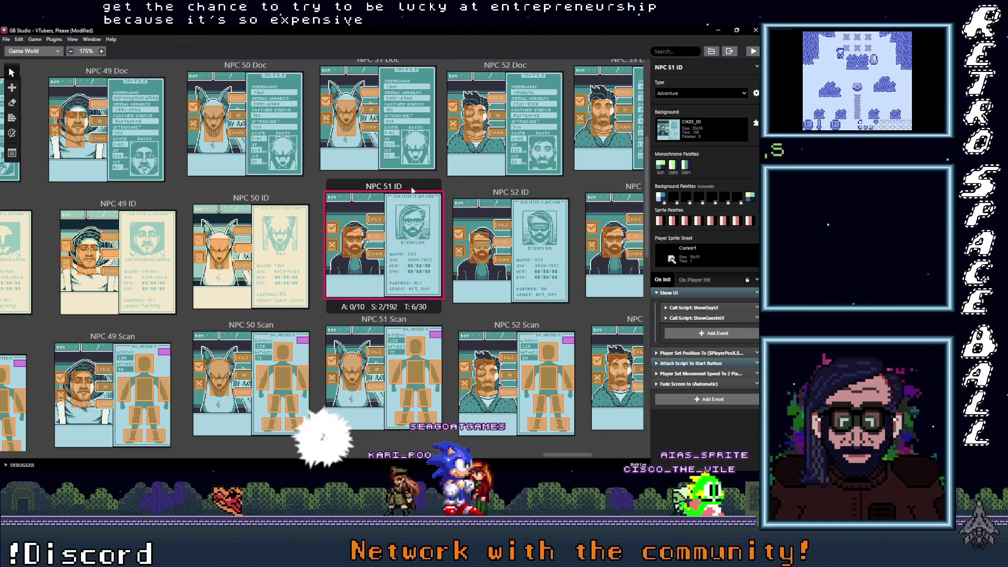
click(698, 134)
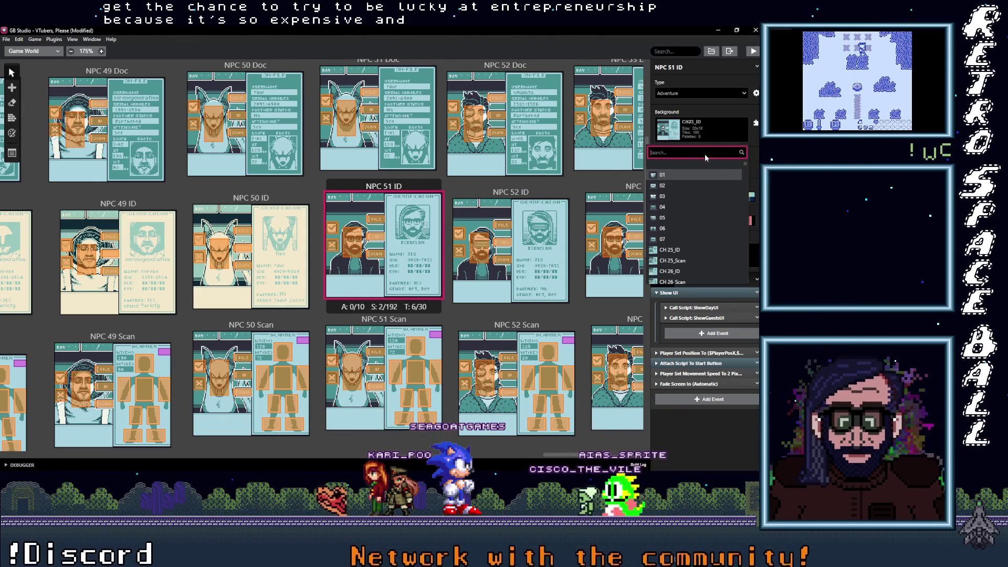
text(51_I)
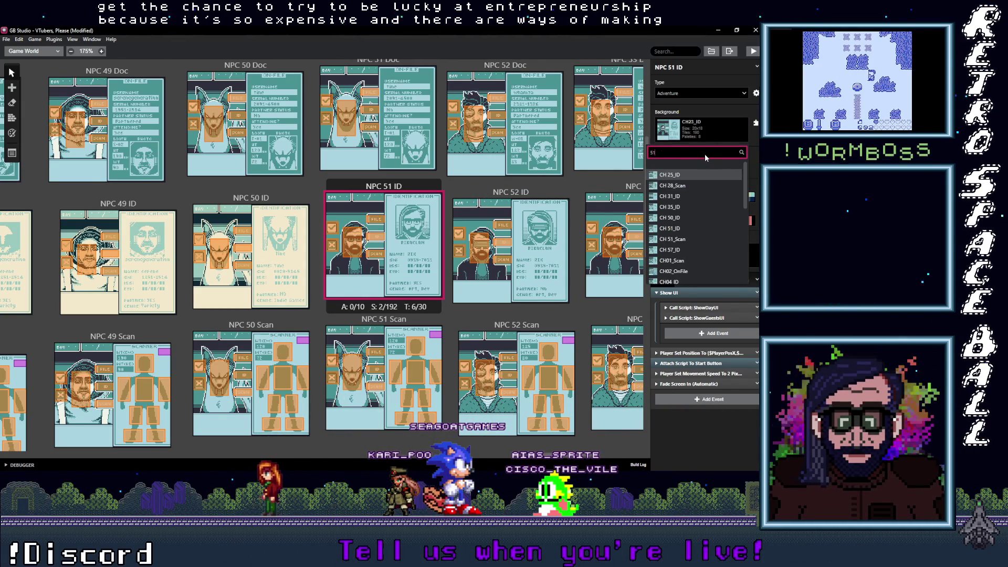
key(Return)
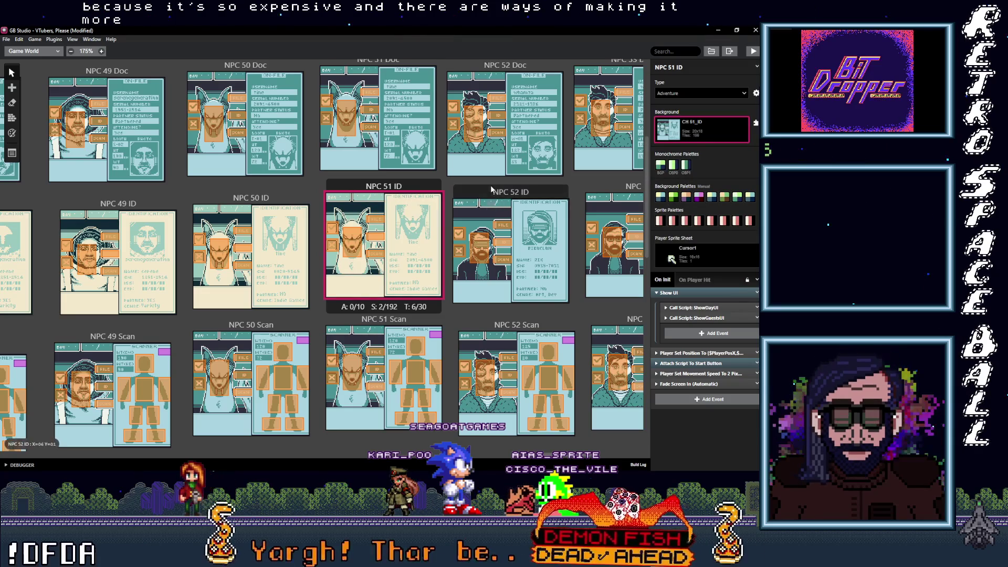
Give the NPC 52 ID scene the CH 52_ID background, searching '52_I'
click(505, 197)
click(707, 134)
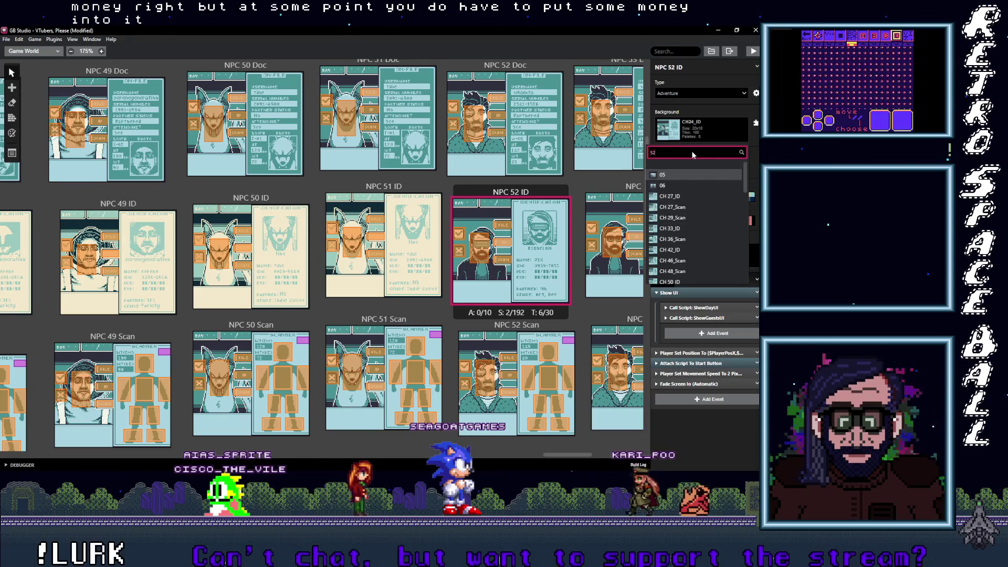
text(52_I)
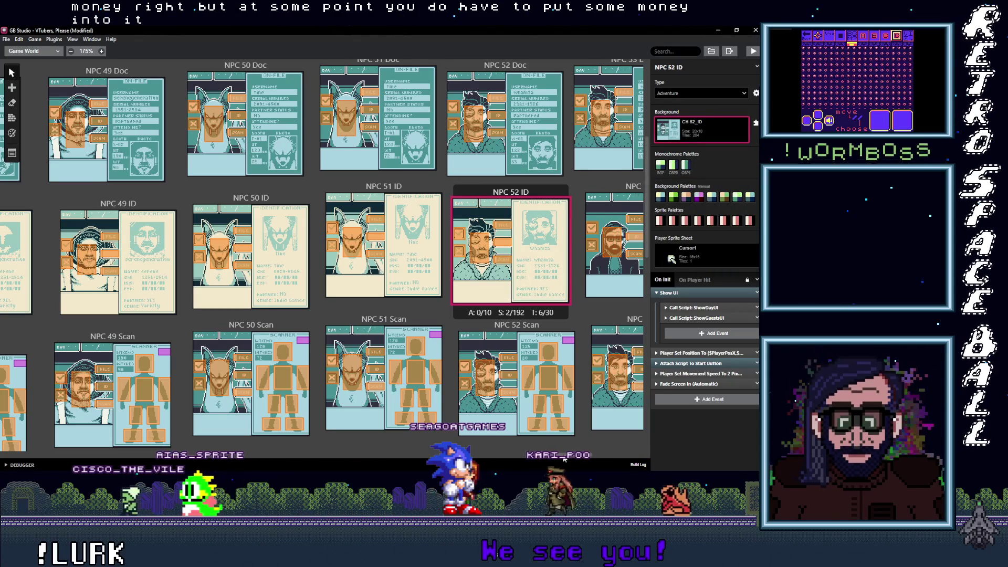
scroll(583, 455, right, 5)
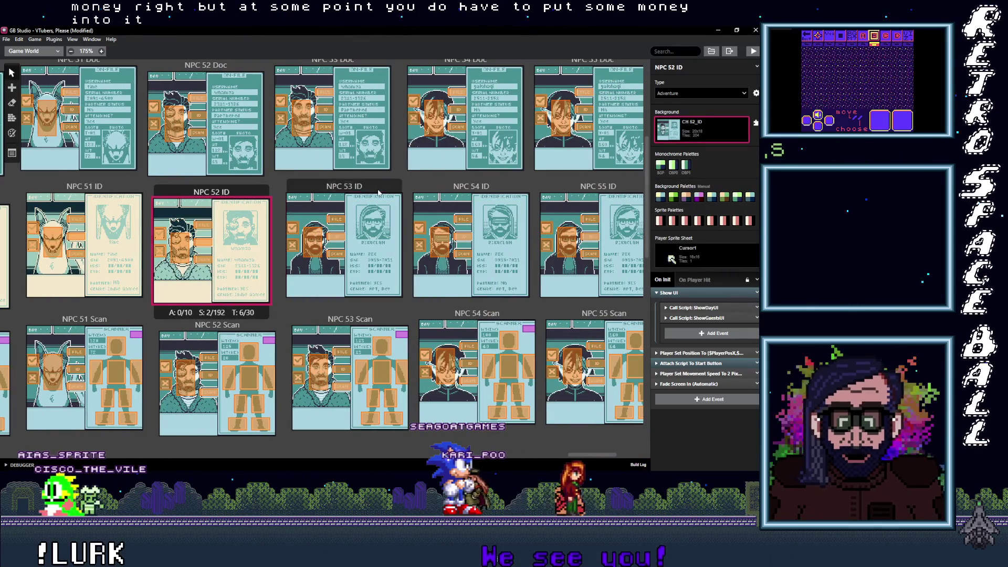
Assign CH 53_ID to NPC 53 ID and CH 54_ID to NPC 54 ID
click(344, 244)
click(710, 130)
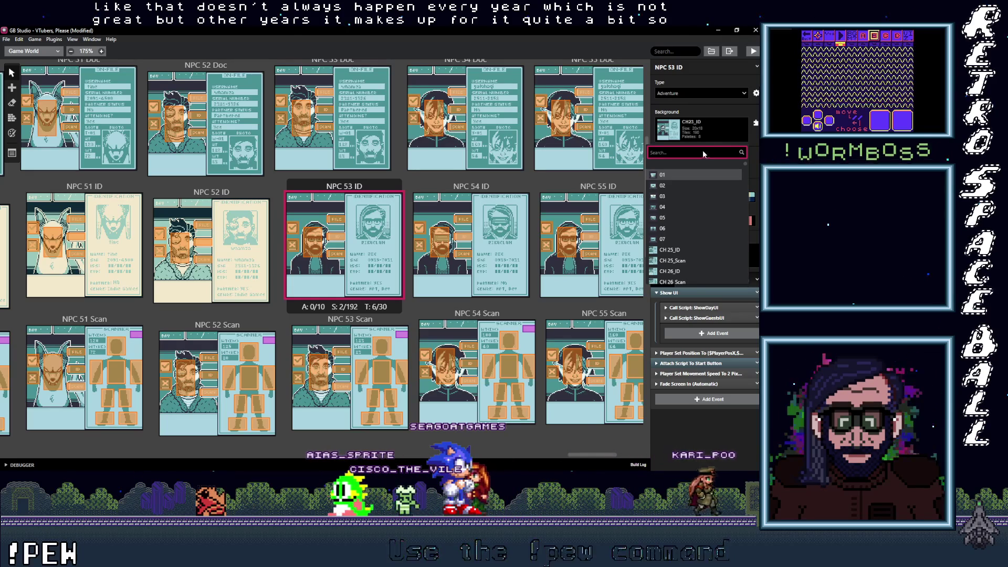
click(703, 134)
click(703, 131)
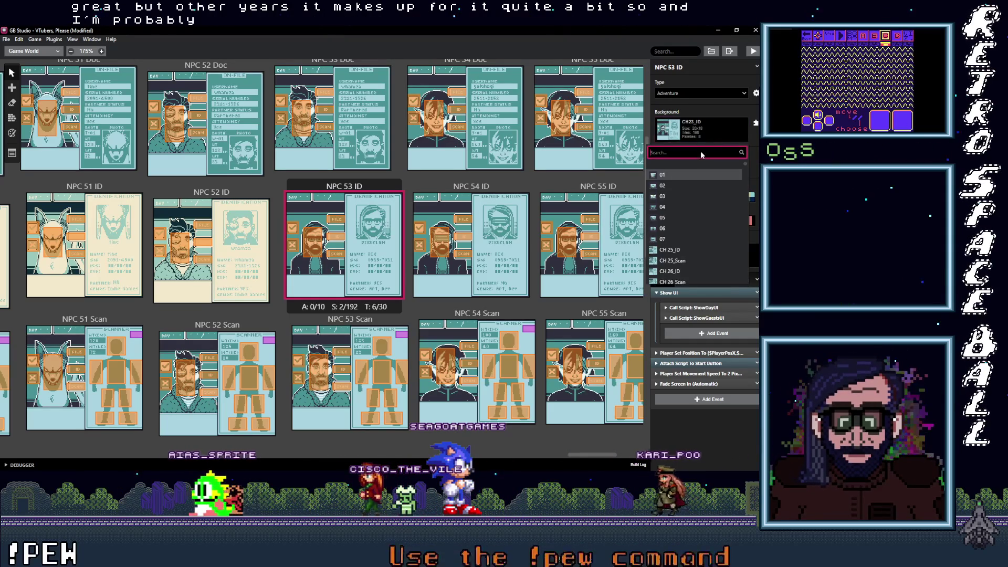
text(53_I)
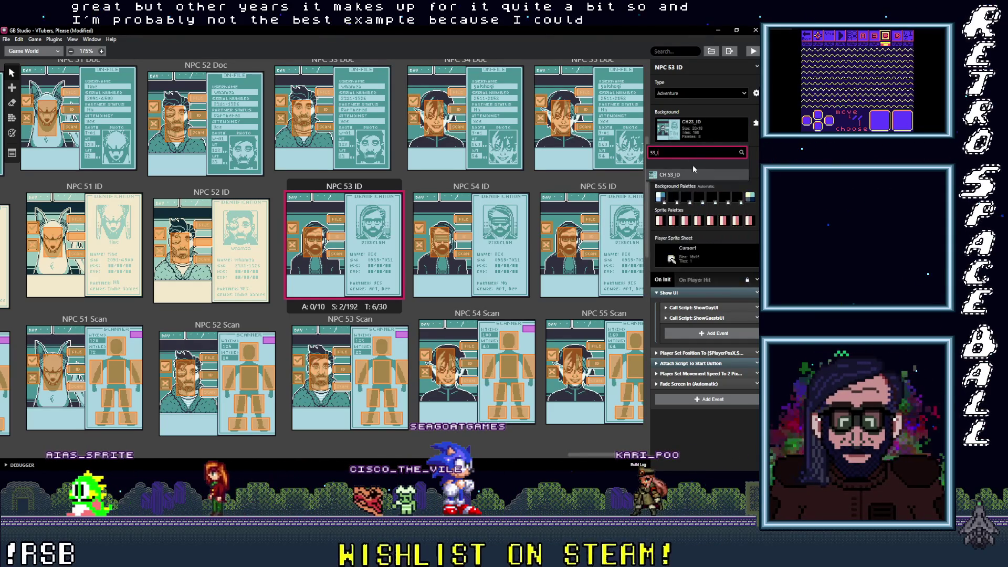
click(696, 174)
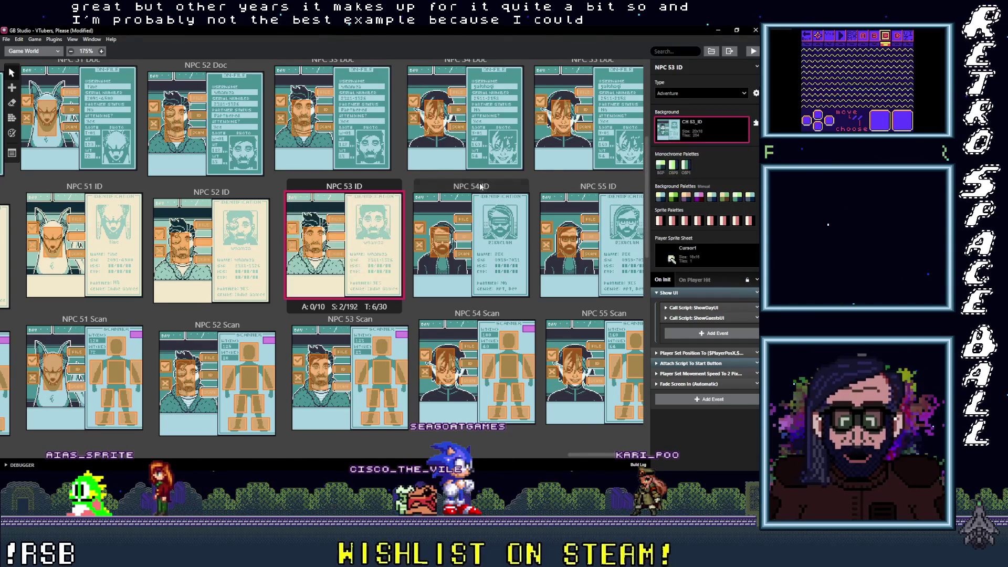
click(693, 131)
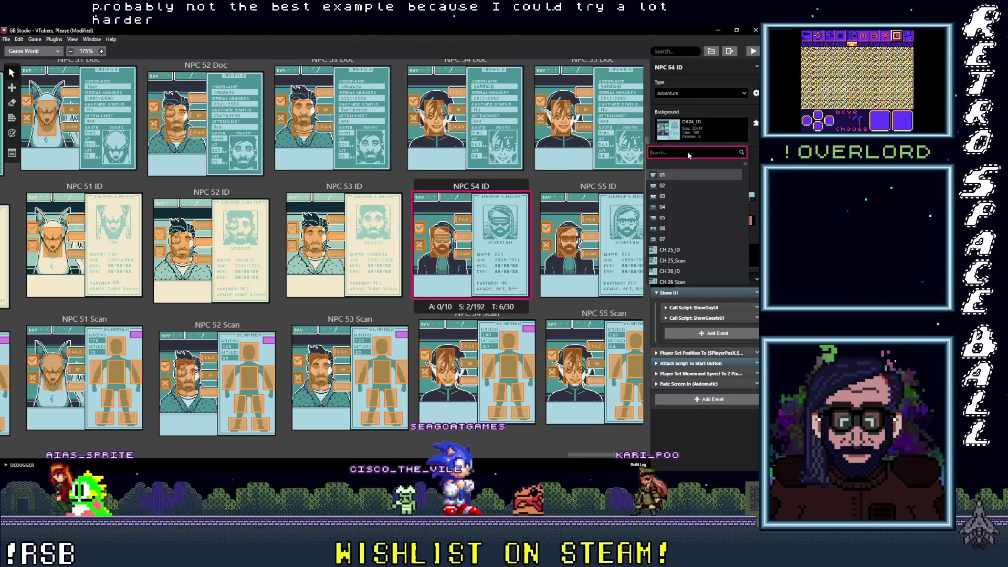
text(54_I)
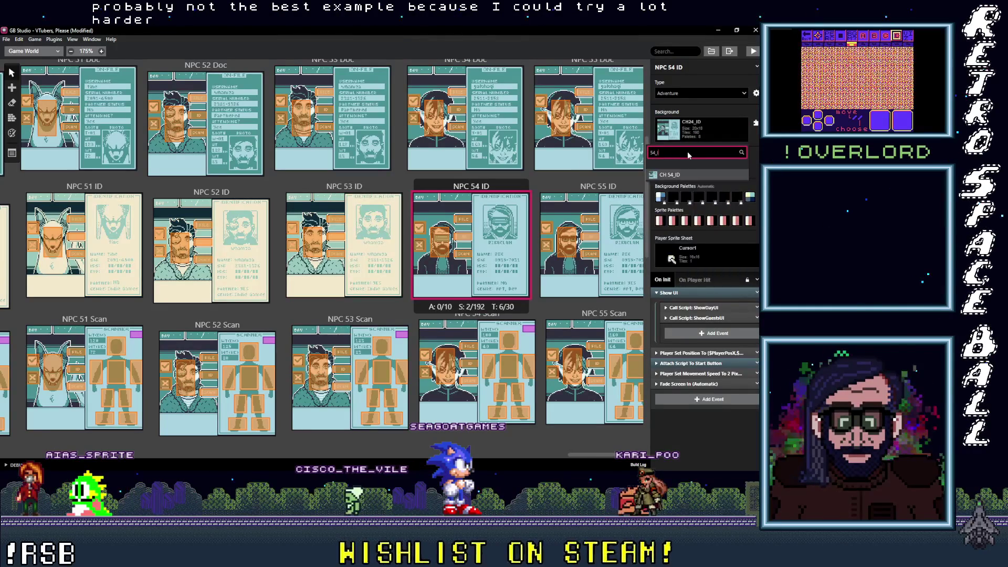
click(677, 175)
drag(591, 451, 608, 452)
Assign CH 55_ID to NPC 55 ID and CH 56_ID to NPC 56 ID
click(391, 186)
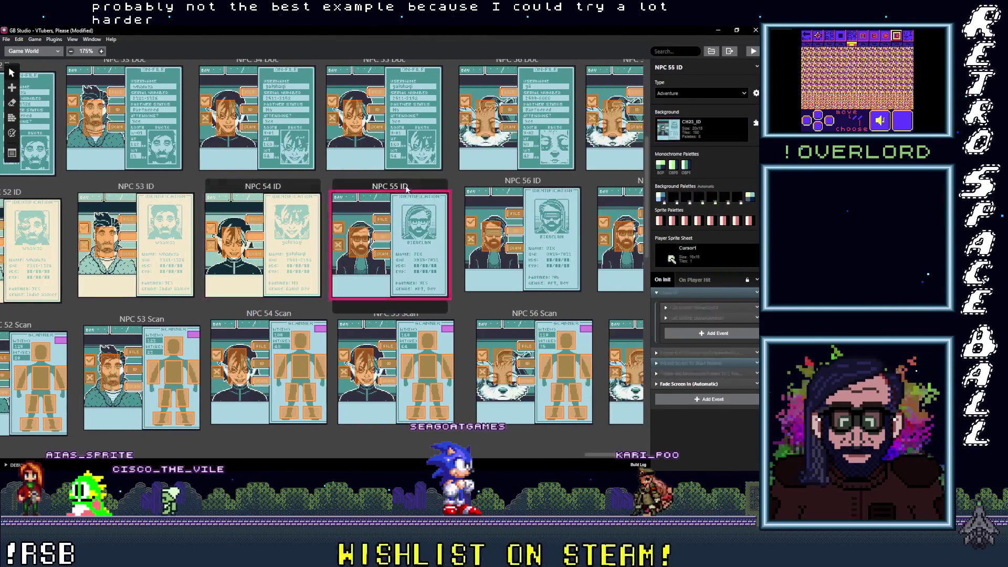
click(704, 131)
text(55_I)
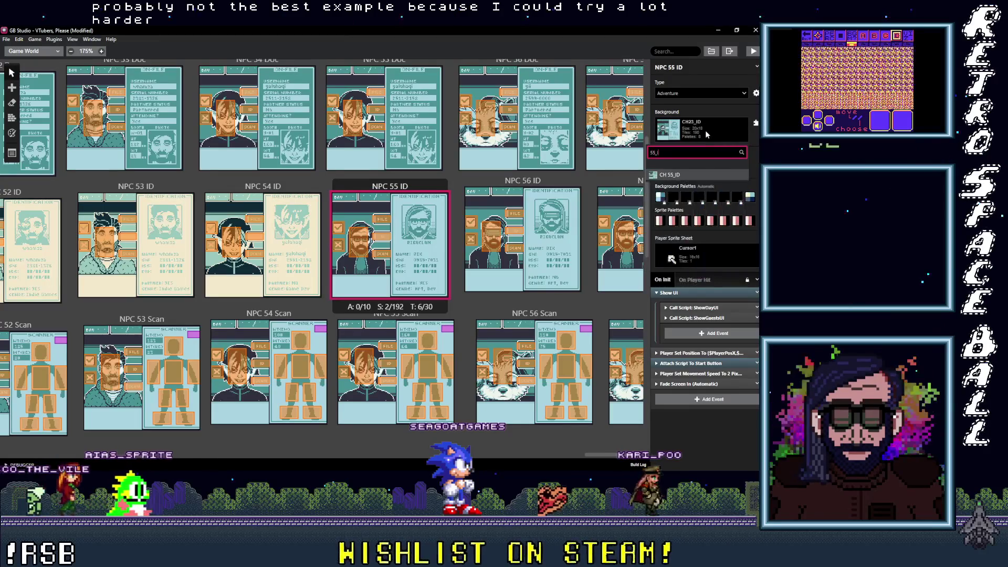
click(696, 175)
click(525, 180)
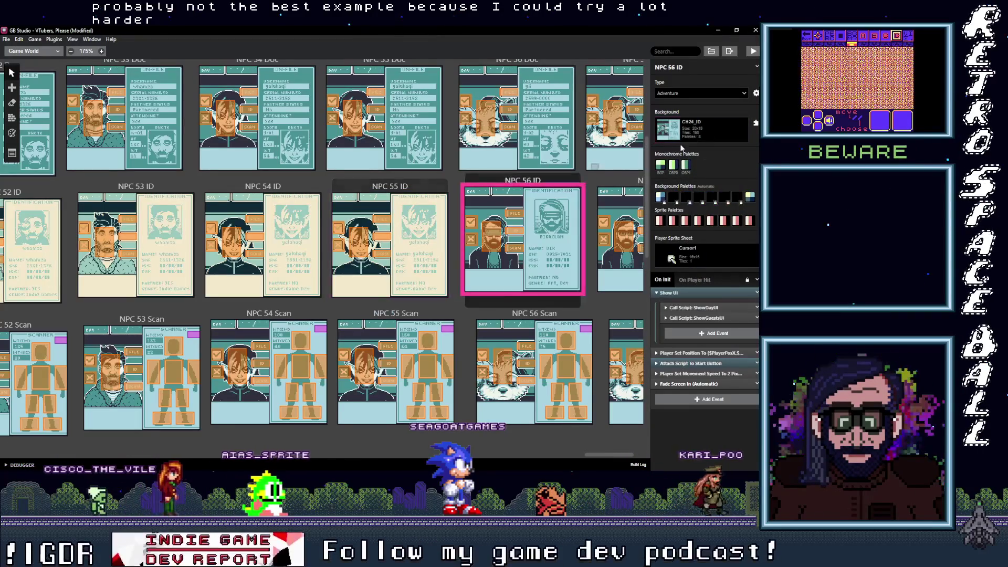
click(730, 122)
text(56_)
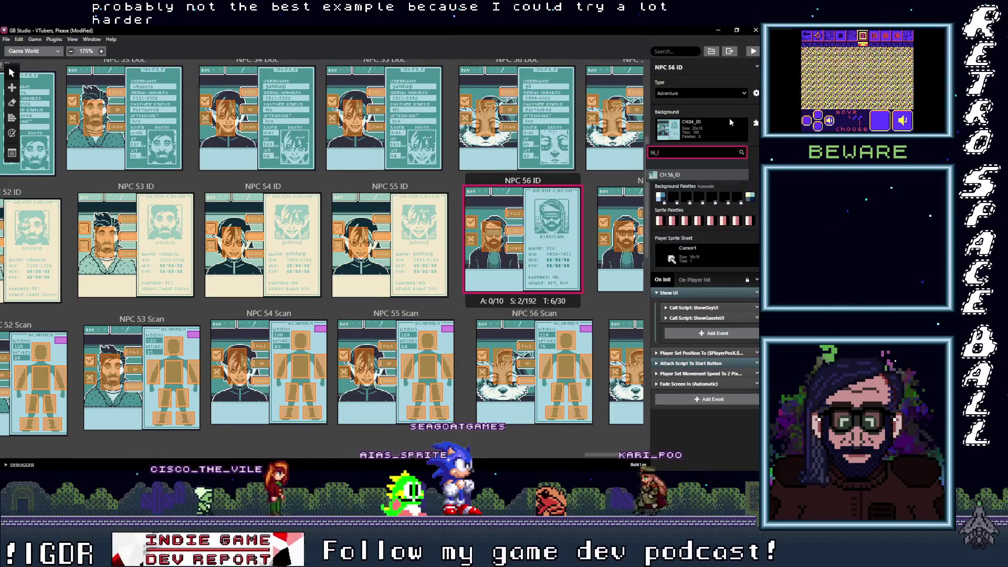
click(684, 174)
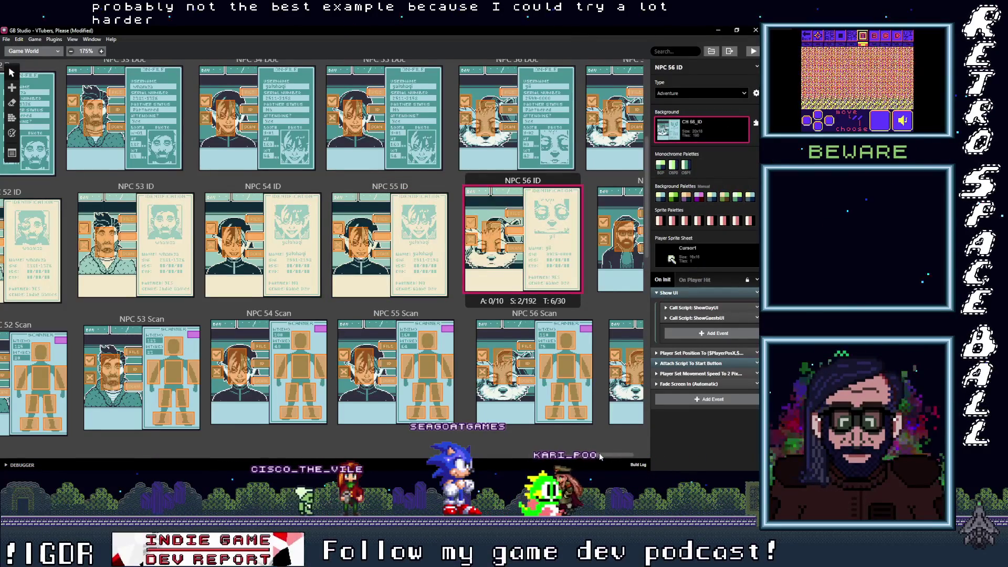
scroll(601, 456, right, 3)
Assign the CH 57_ID background to the NPC 57 ID scene
click(560, 180)
click(699, 128)
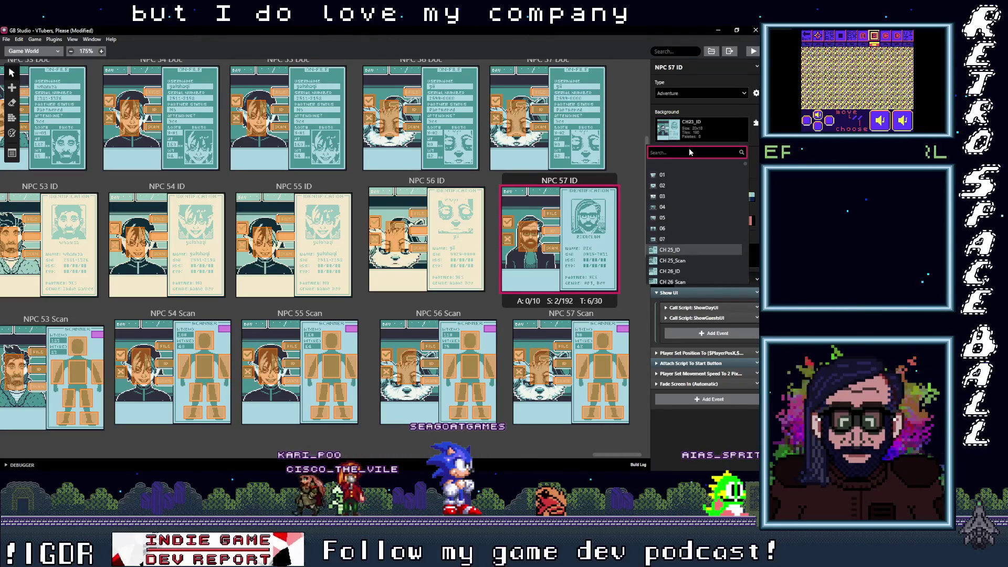
text(57_I)
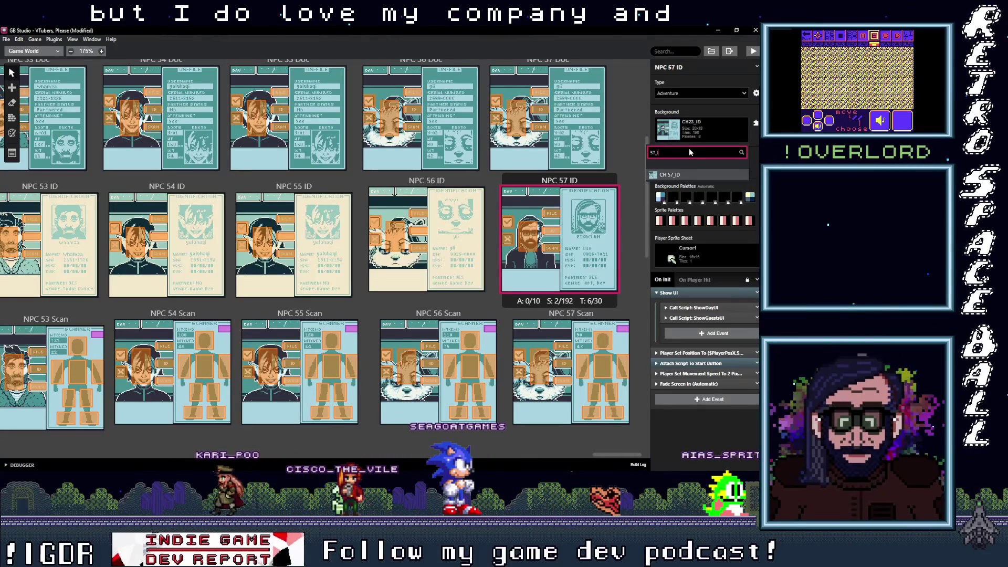
click(685, 177)
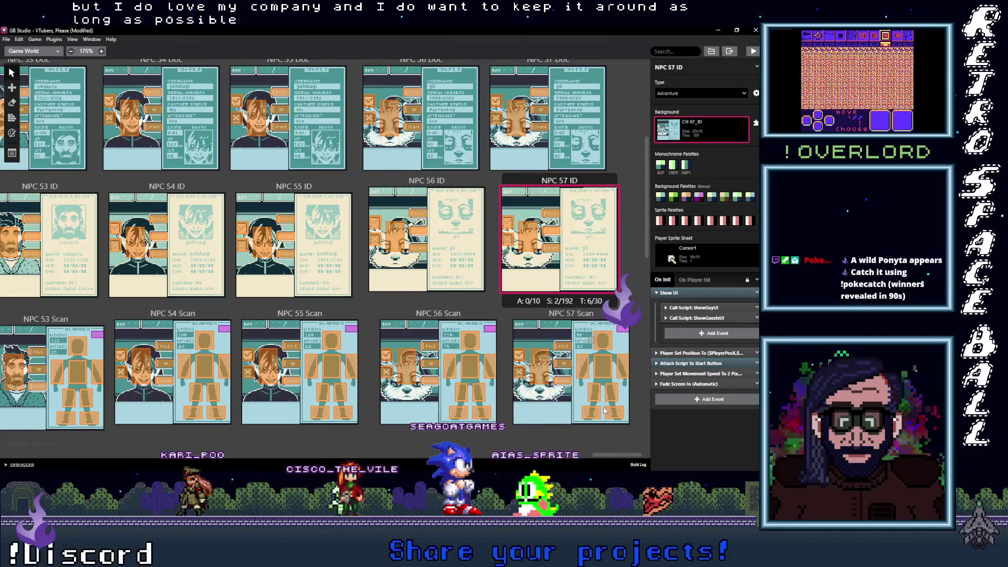
drag(630, 456, 304, 474)
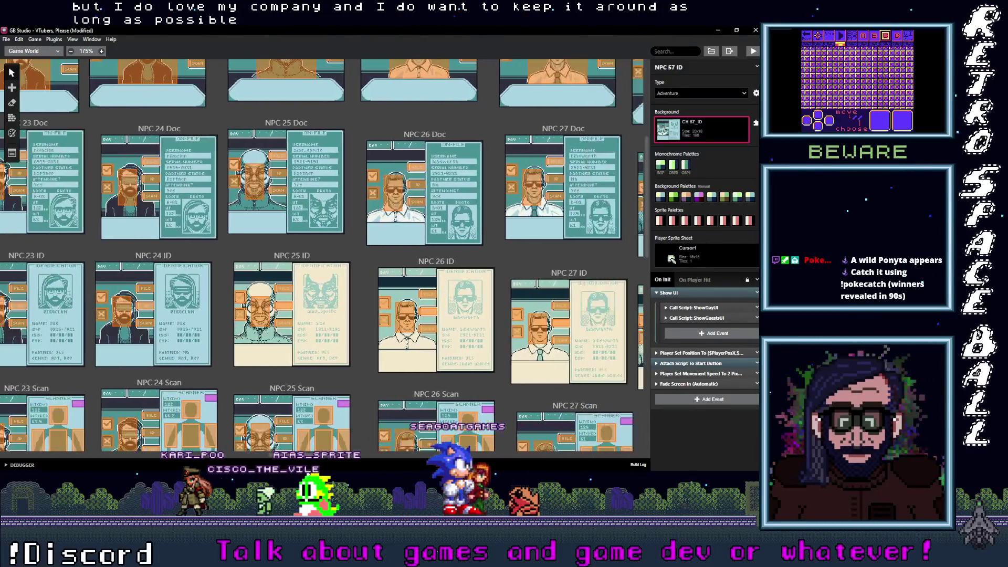
Switch to tile palette painting and give NPC 27 ID automatic background palettes
click(304, 256)
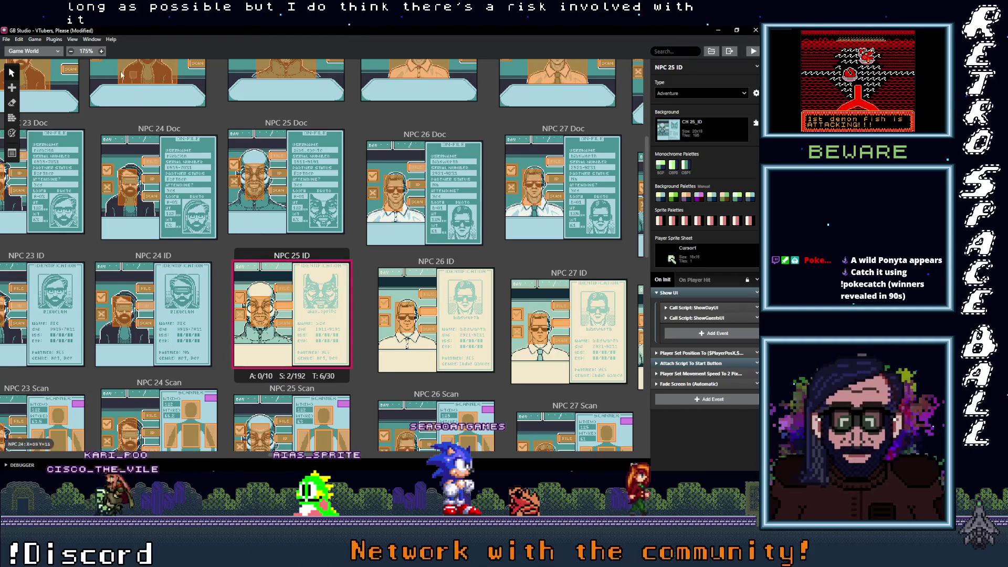
click(11, 134)
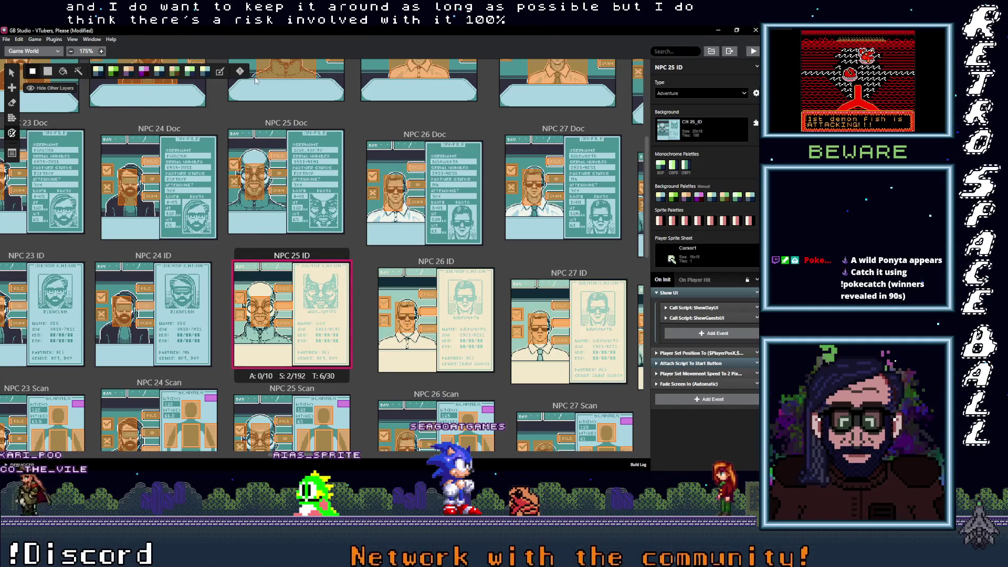
click(439, 264)
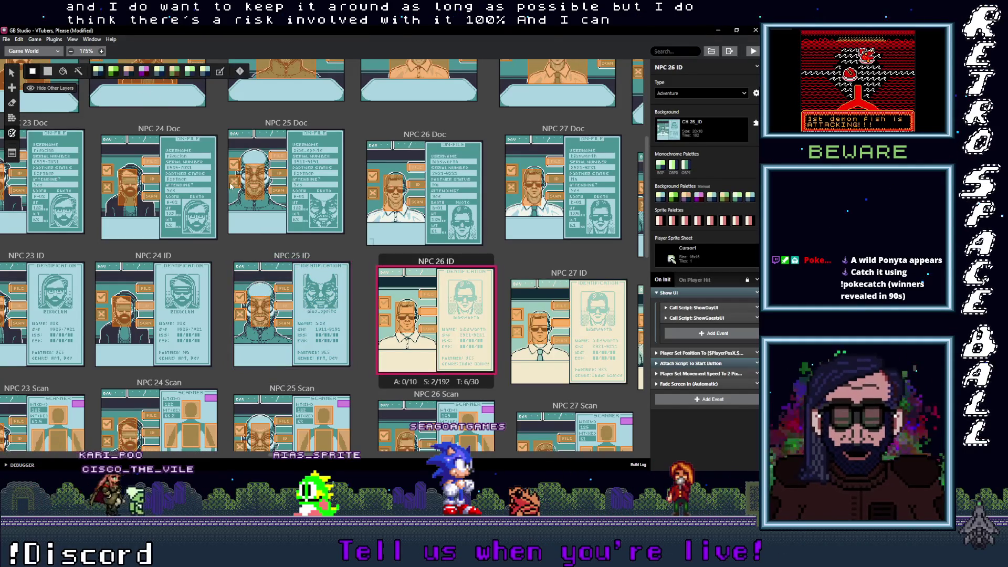
click(569, 315)
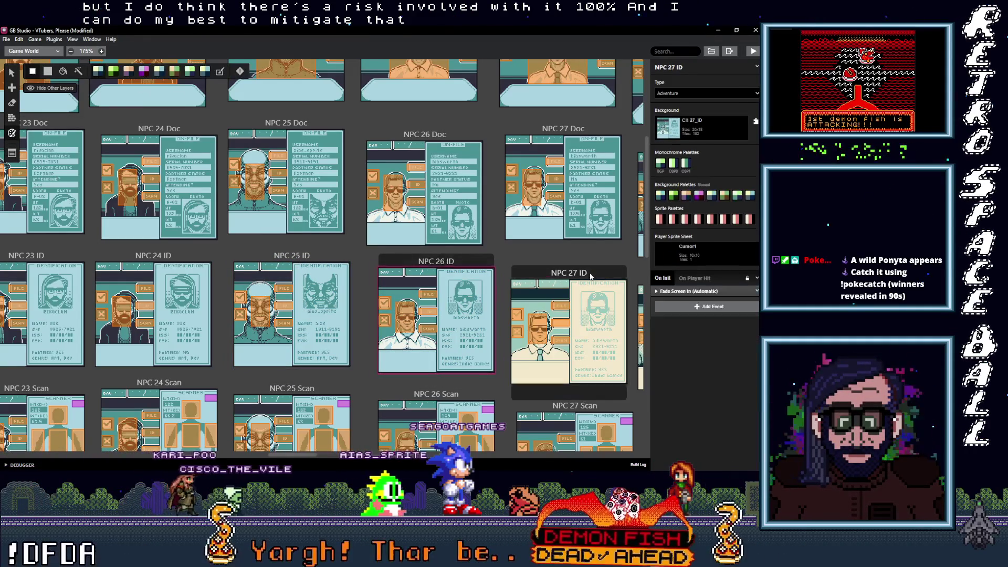
key(ctrl+z)
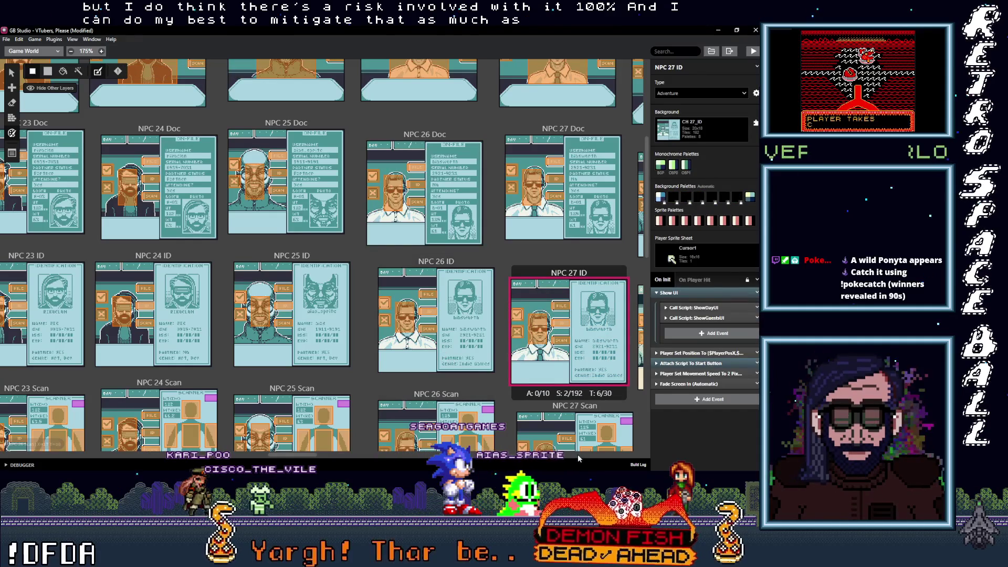
scroll(324, 456, right, 10)
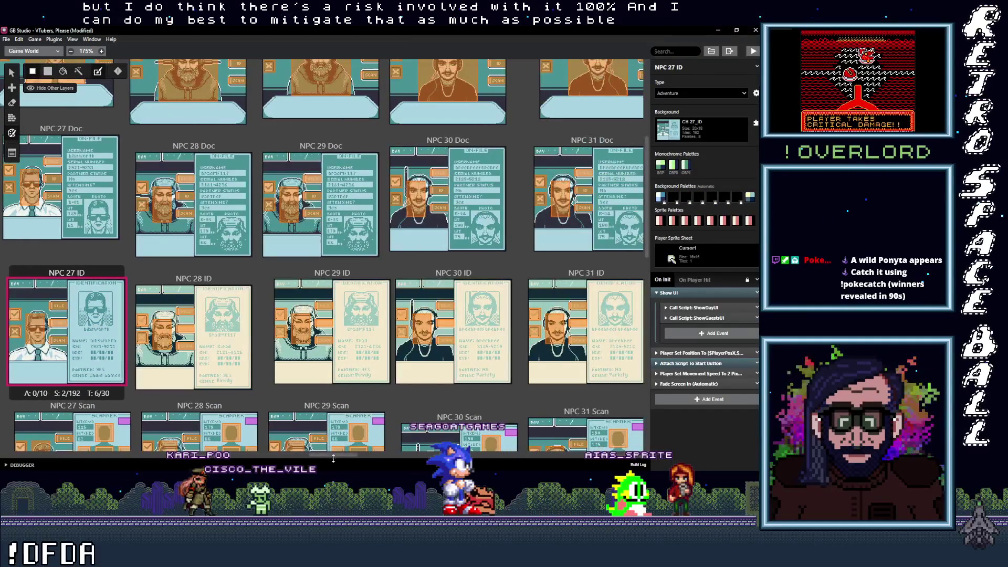
Step through NPC 28–35 ID scenes, giving NPC 35 ID automatic background palettes
click(222, 287)
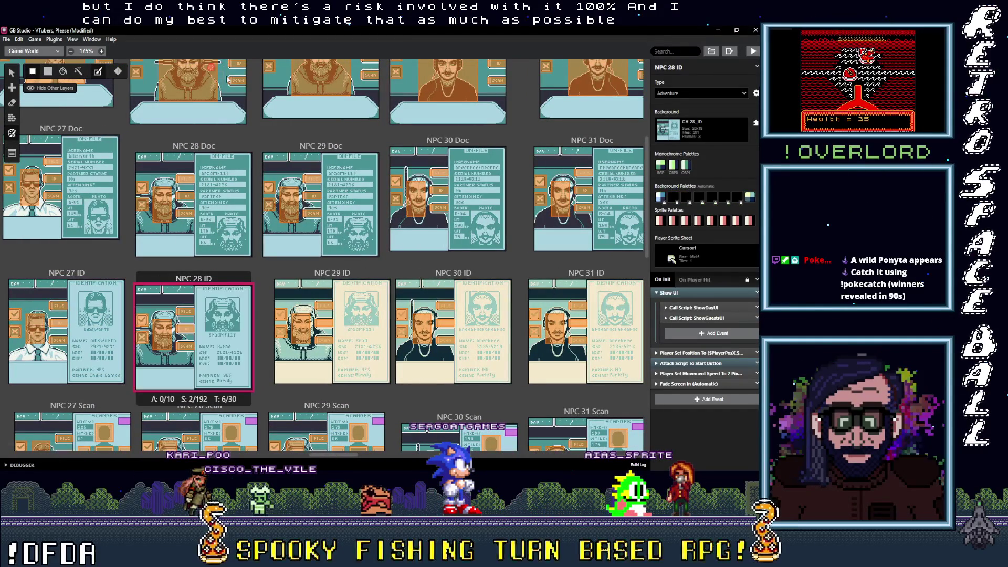
click(366, 276)
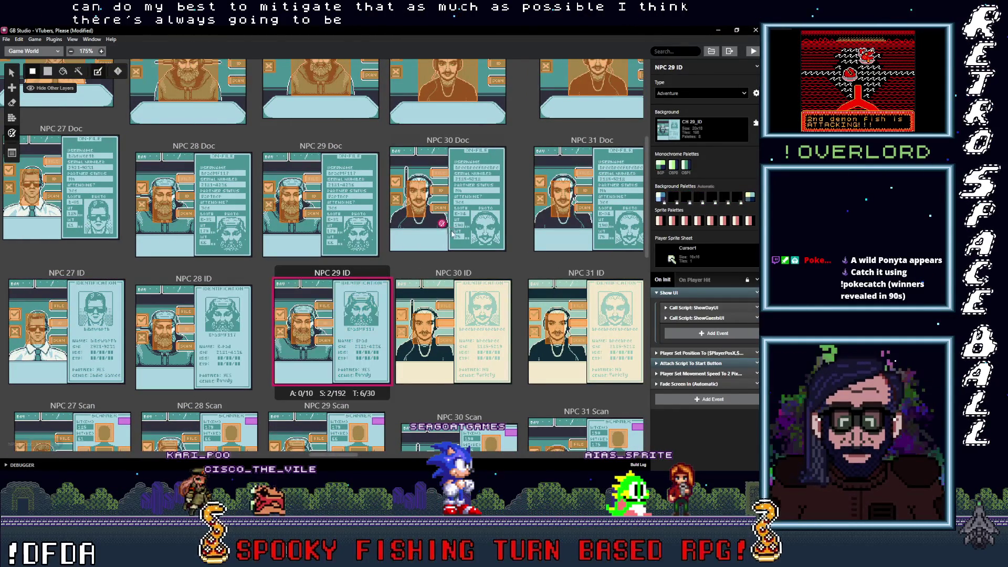
click(465, 275)
click(587, 272)
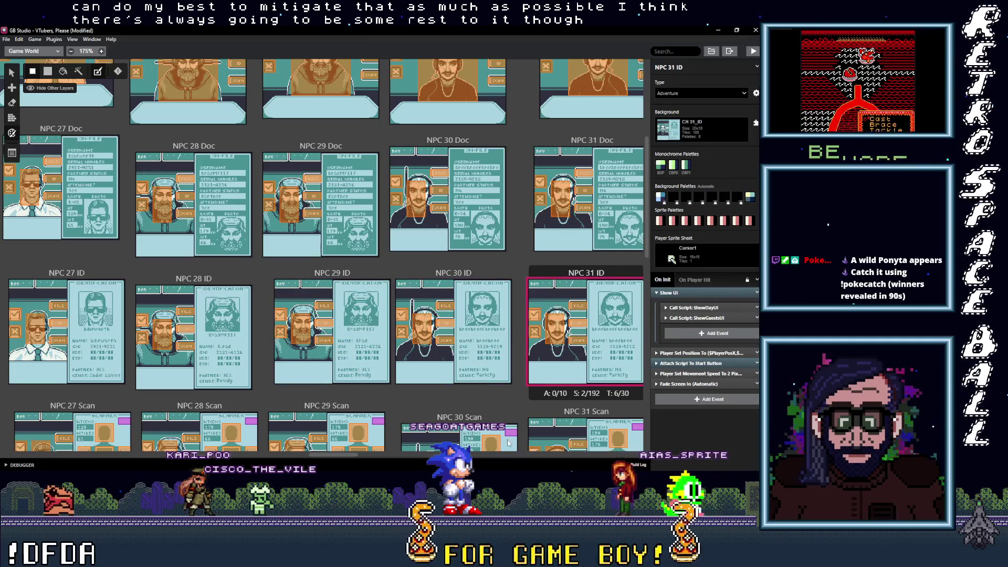
drag(348, 455, 394, 457)
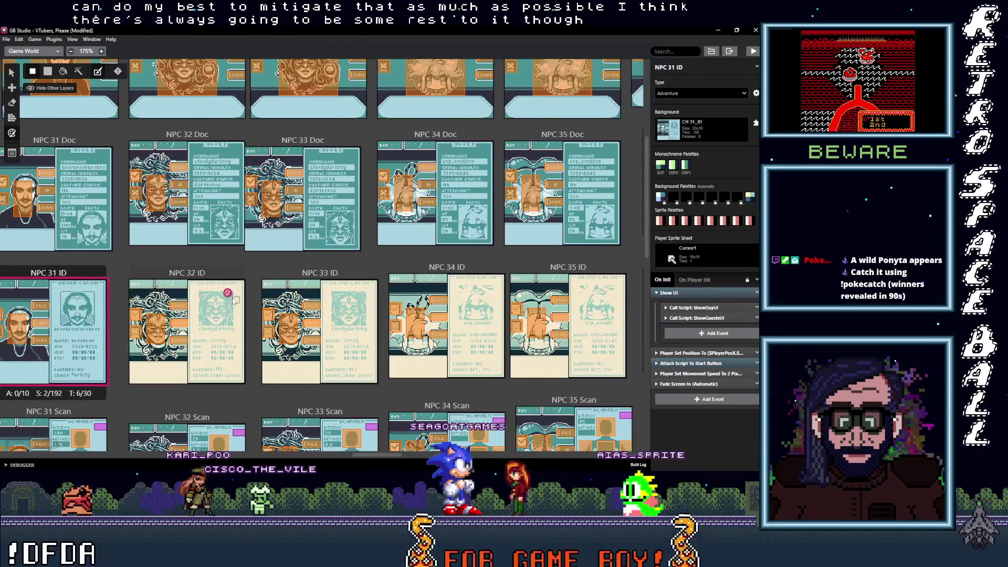
click(187, 326)
click(320, 326)
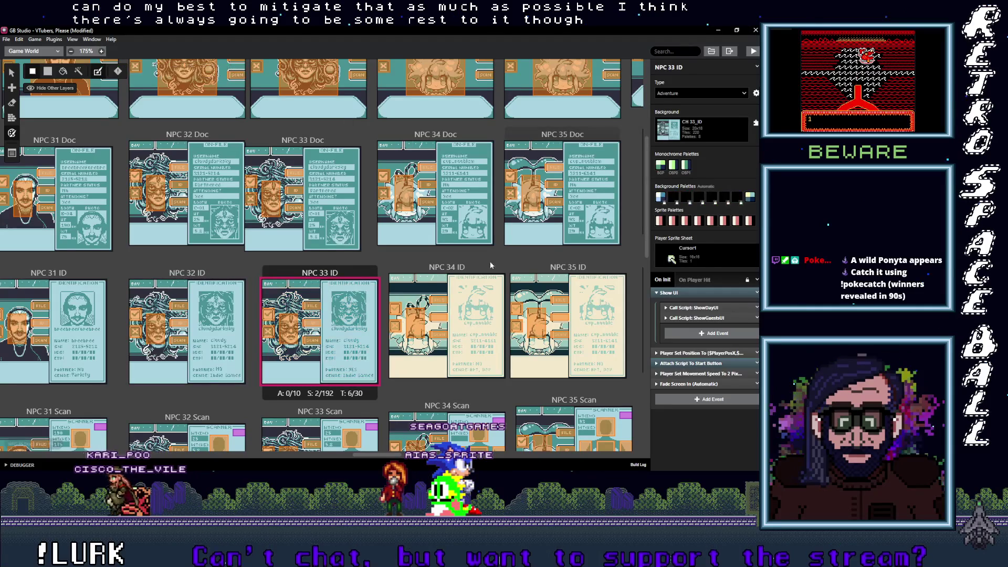
click(446, 326)
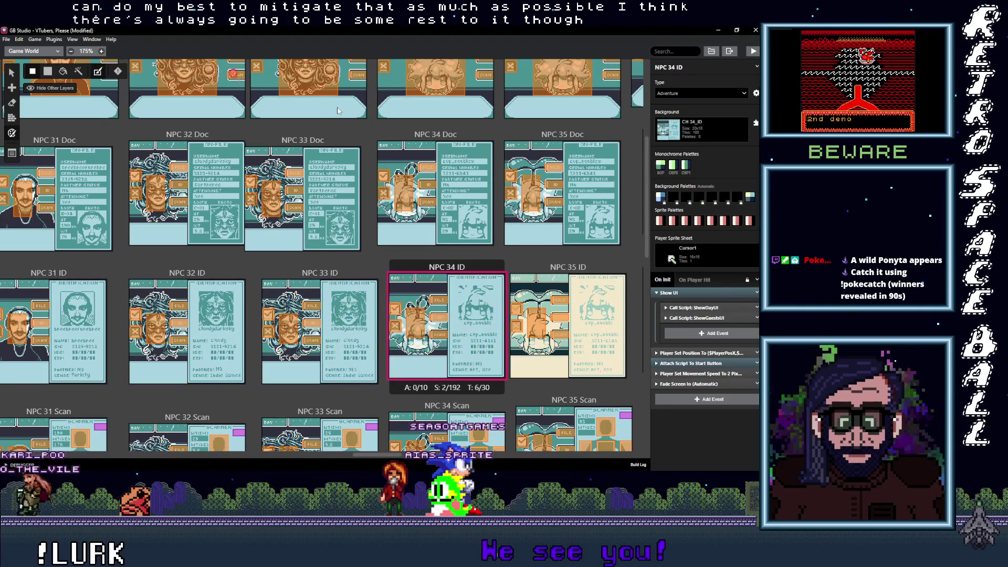
click(551, 267)
click(222, 73)
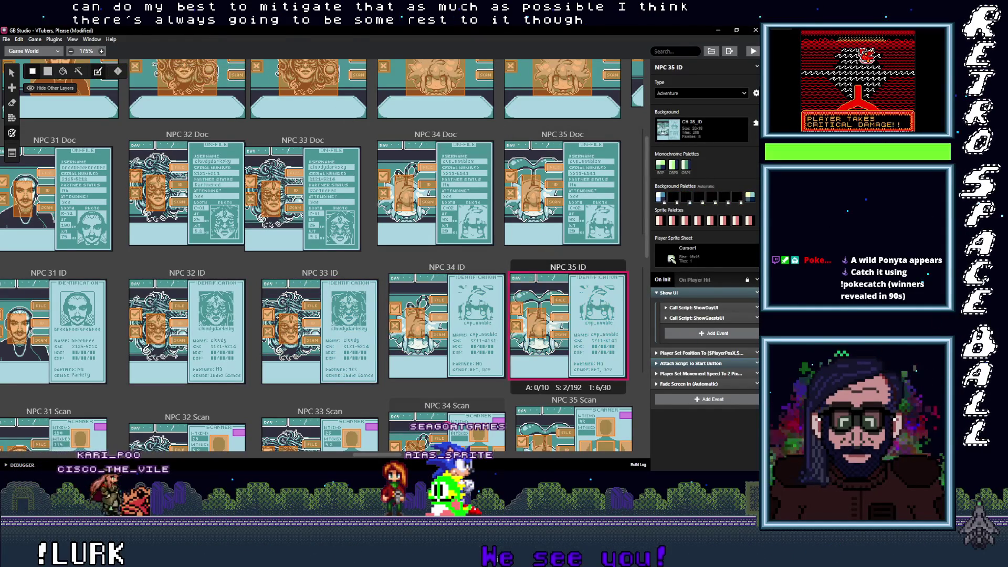
Give the NPC 37, 38 and 39 ID scenes automatic background palettes
scroll(169, 259, right, 10)
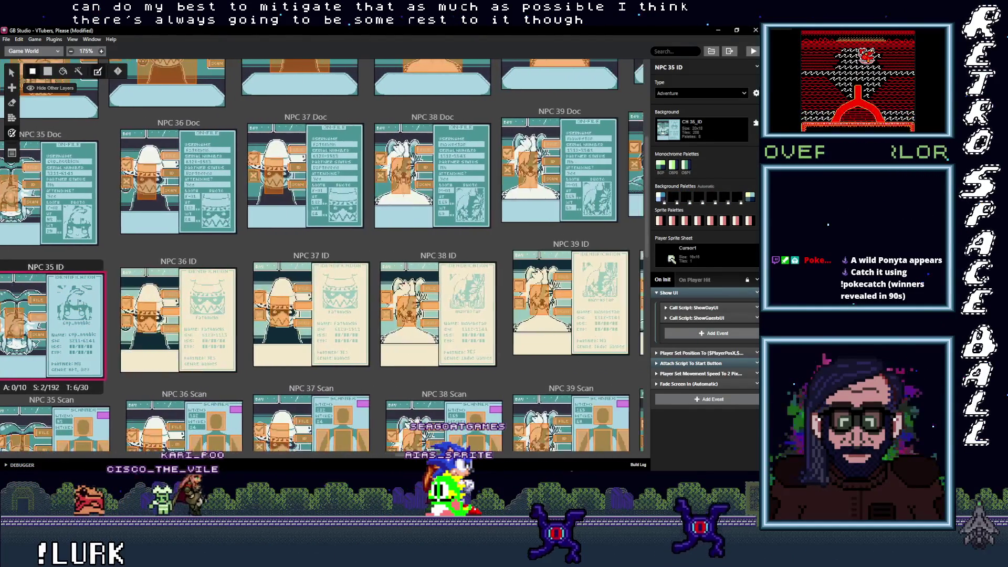
click(169, 259)
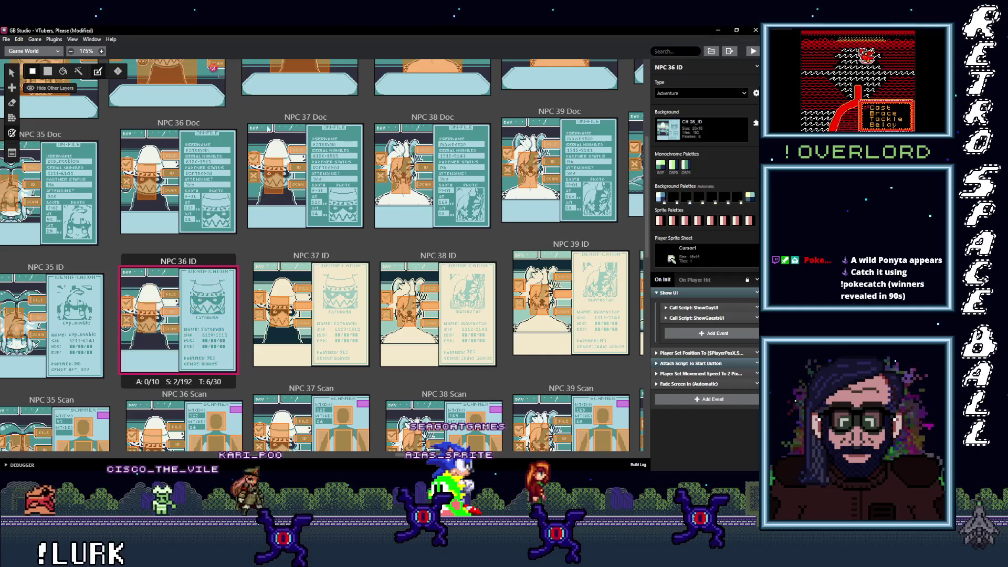
click(343, 259)
click(223, 71)
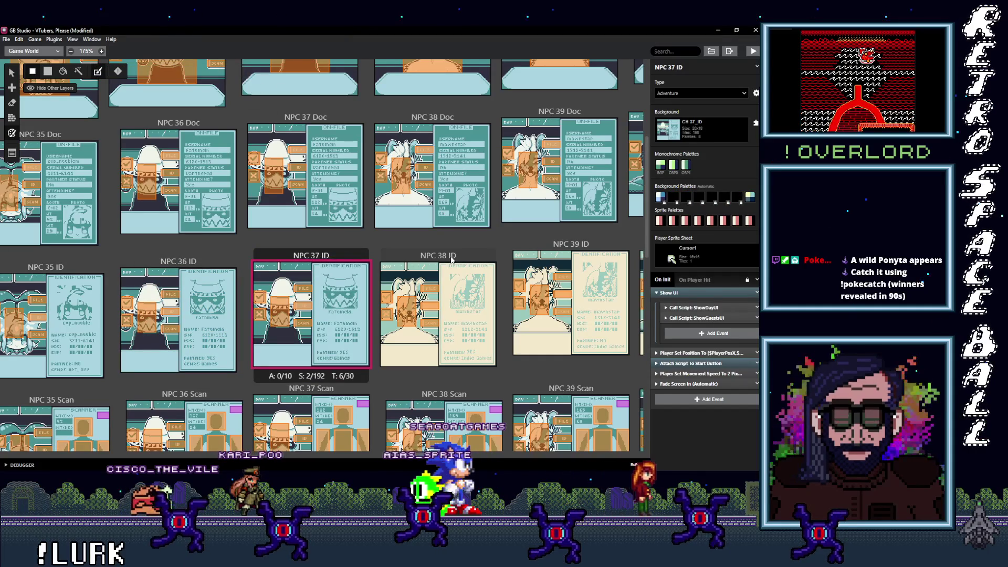
click(438, 257)
click(220, 72)
click(571, 296)
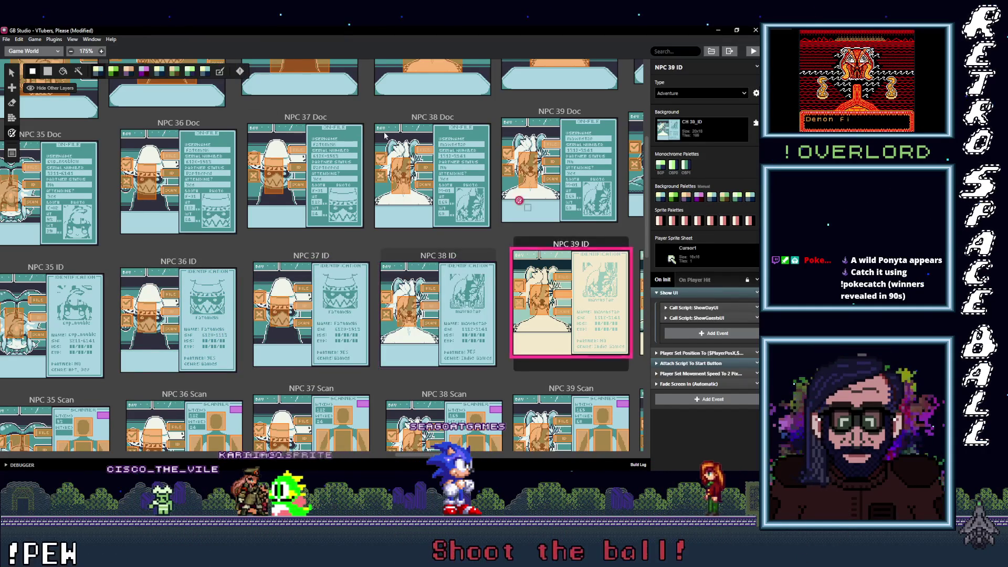
click(221, 73)
Check the NPC 40 through NPC 44 ID scenes one by one
scroll(475, 452, right, 10)
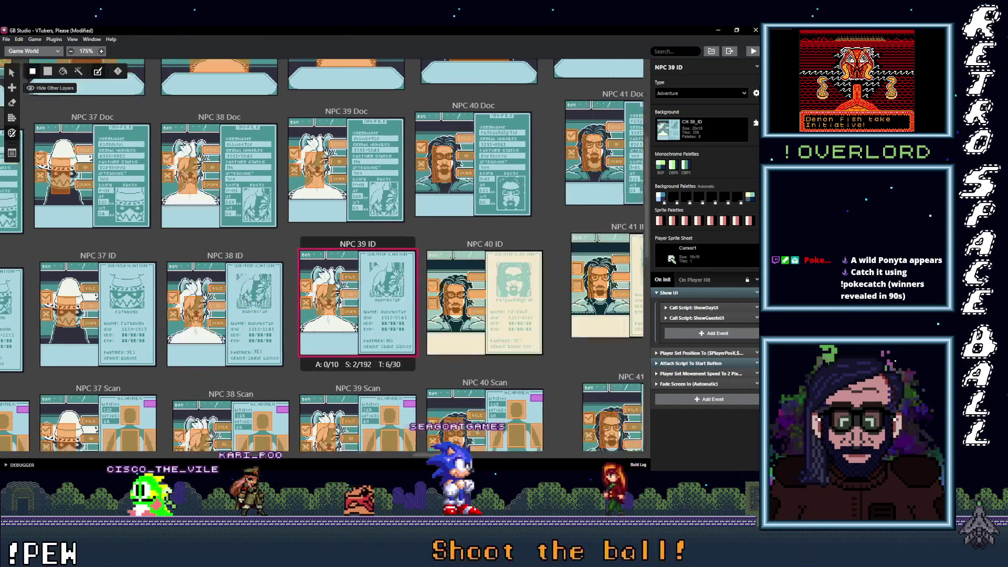
click(247, 273)
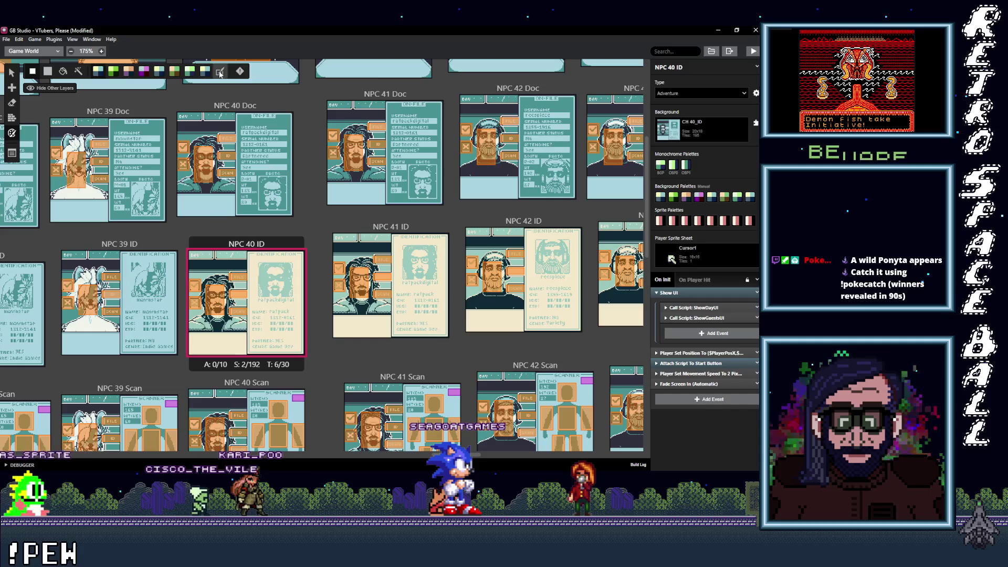
click(376, 231)
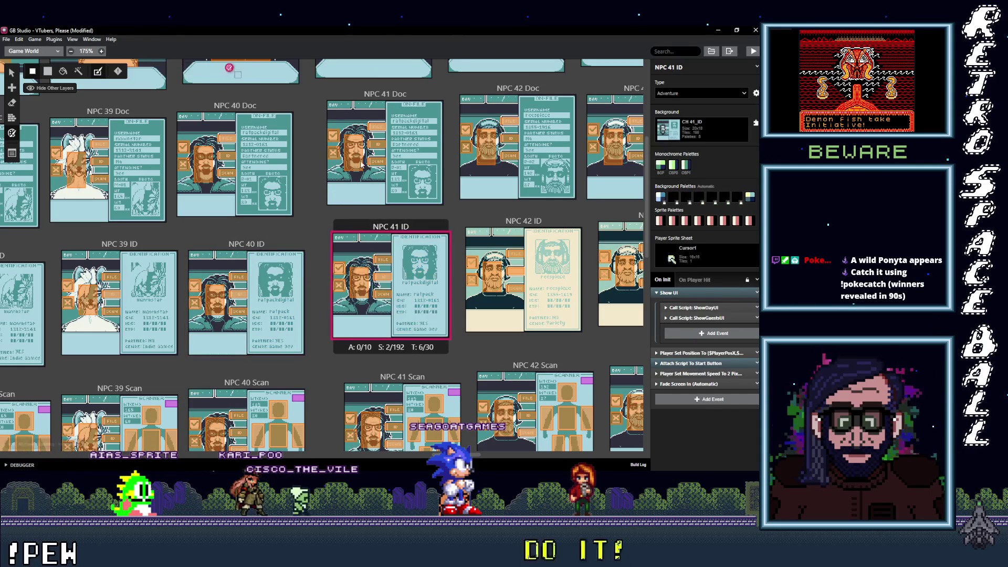
scroll(474, 452, right, 6)
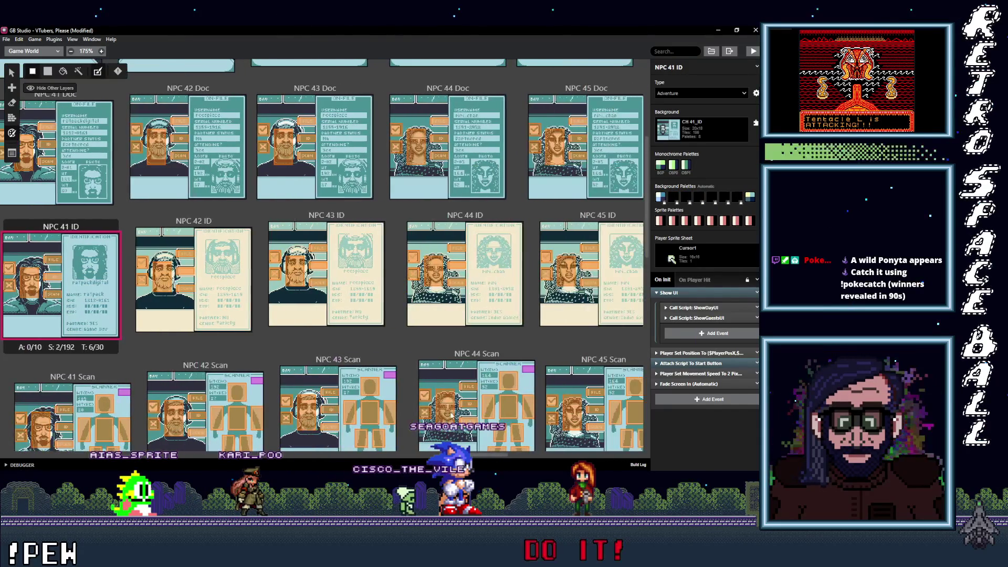
click(233, 226)
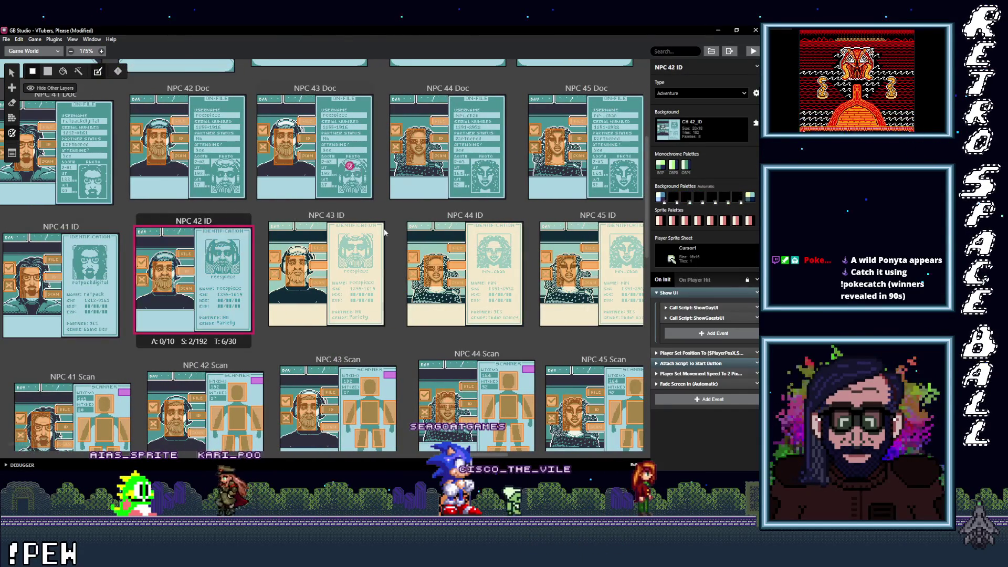
click(354, 219)
click(456, 226)
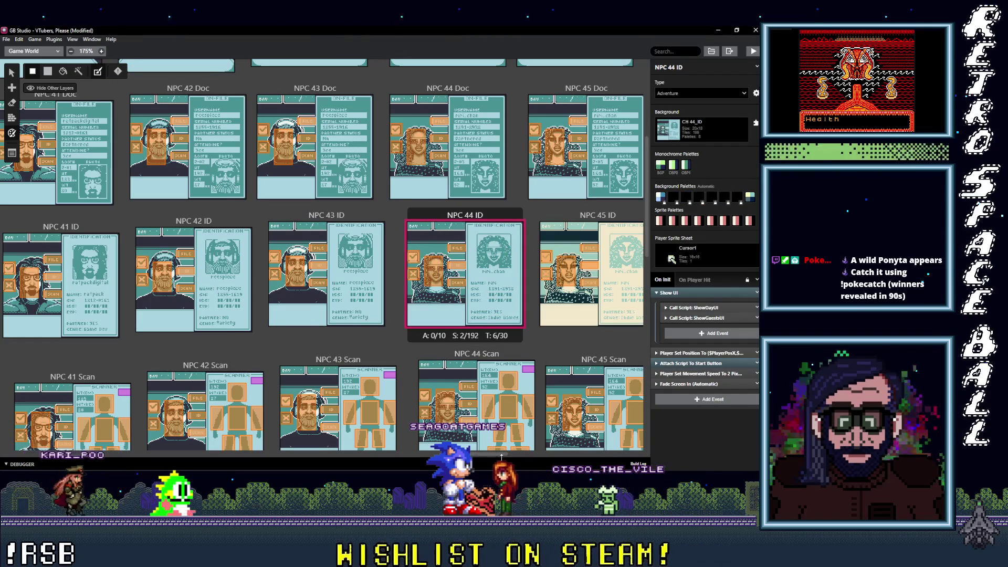
Check the NPC 45 through NPC 51 ID scenes one by one
drag(493, 452, 536, 460)
click(174, 222)
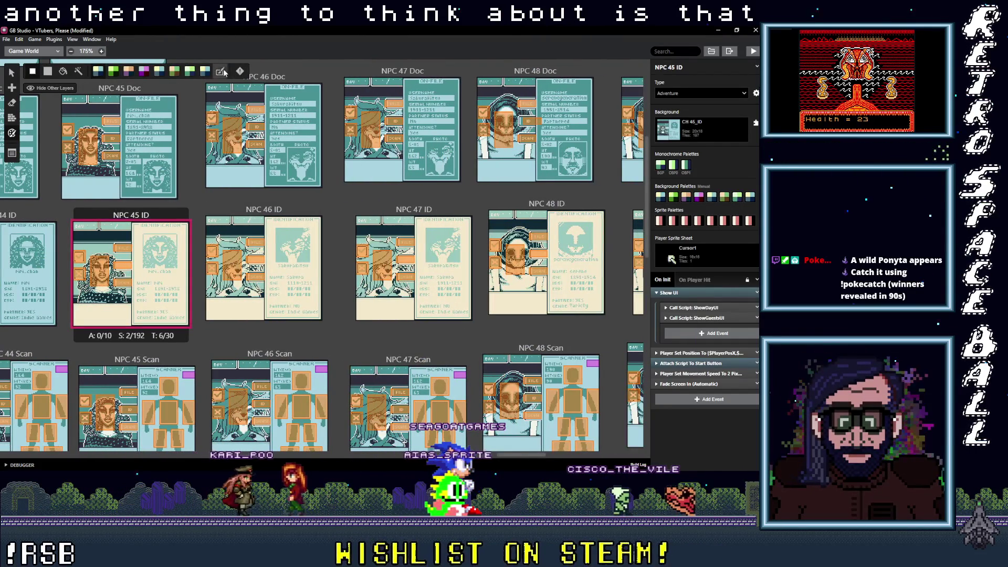
click(293, 212)
click(436, 210)
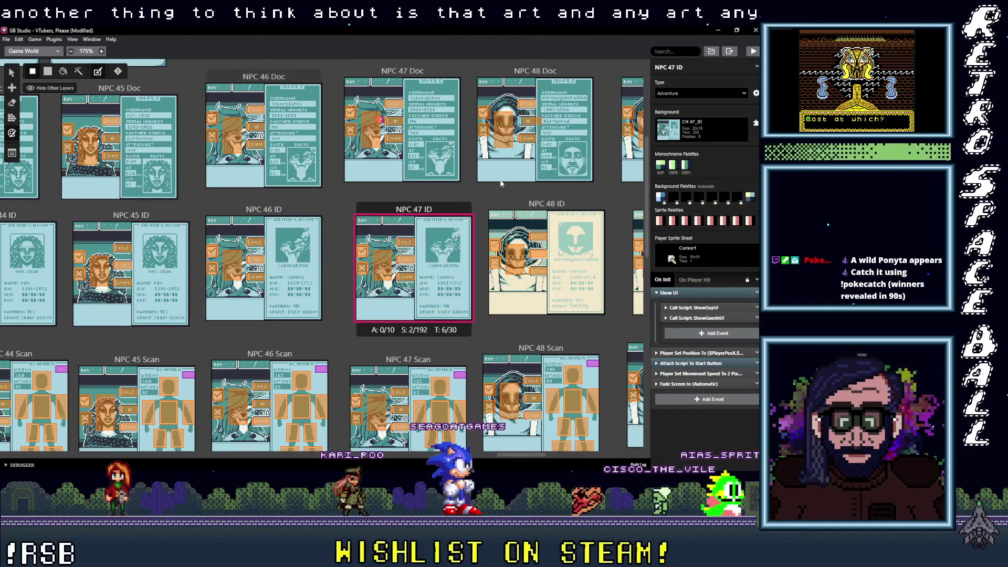
click(546, 204)
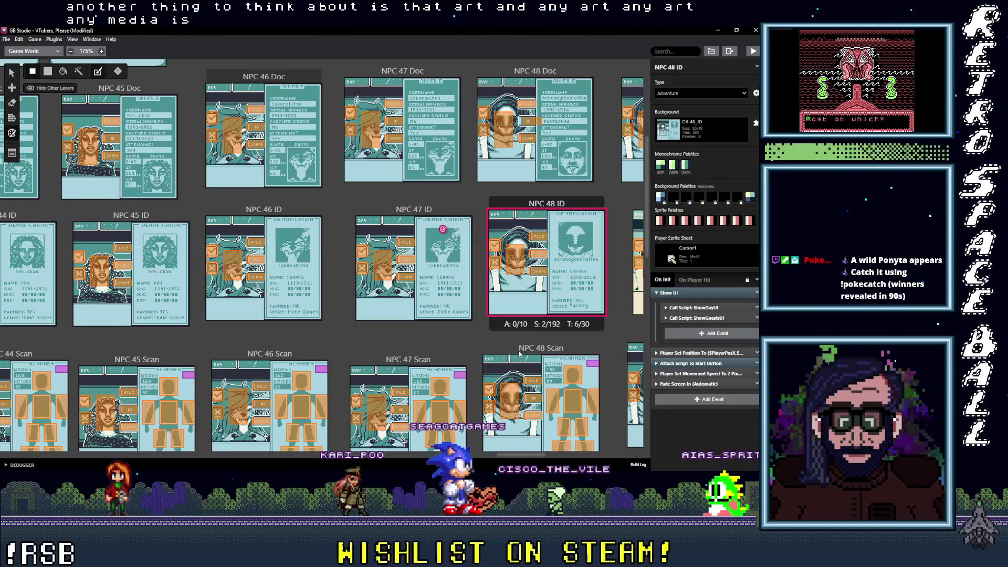
drag(527, 457, 569, 458)
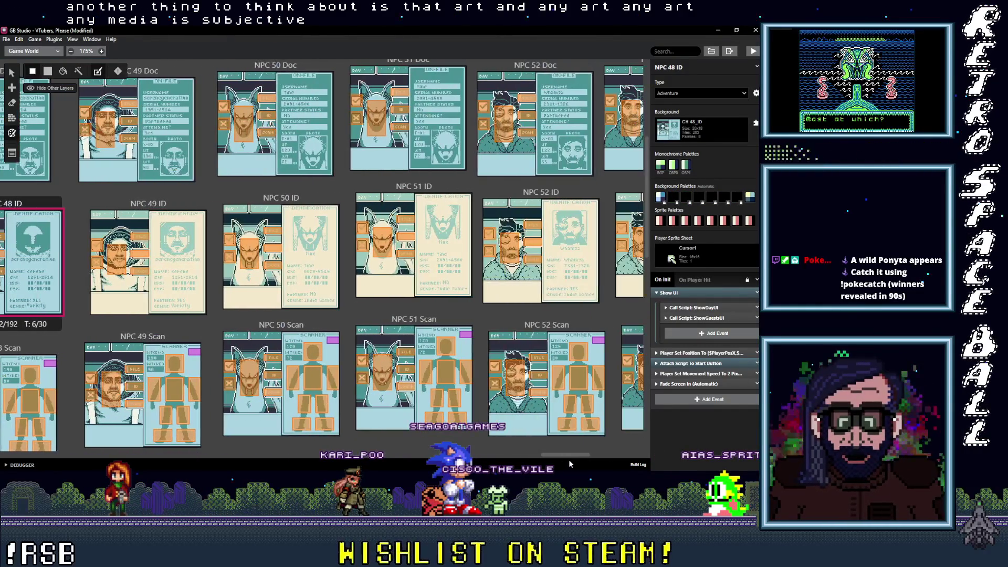
click(184, 206)
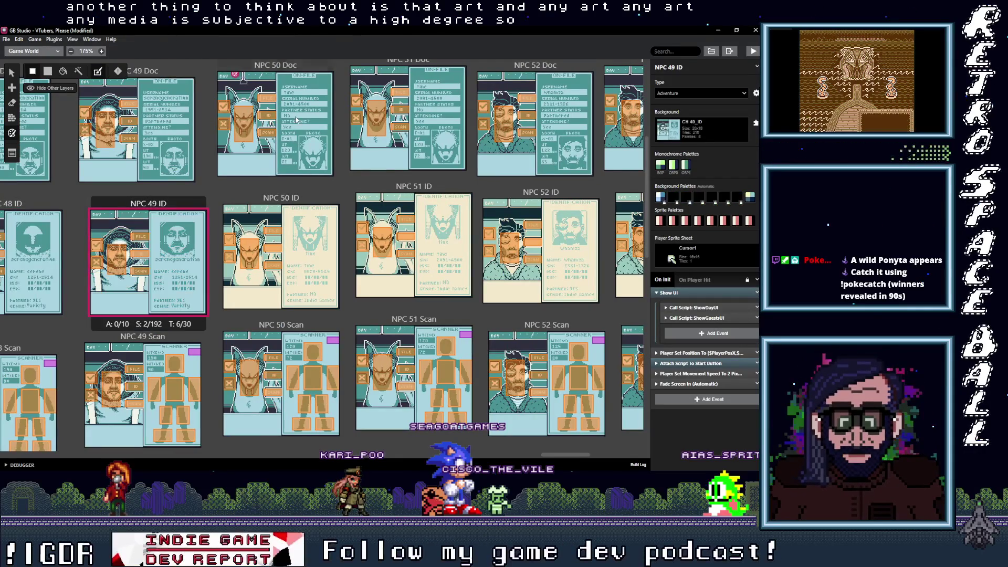
click(311, 200)
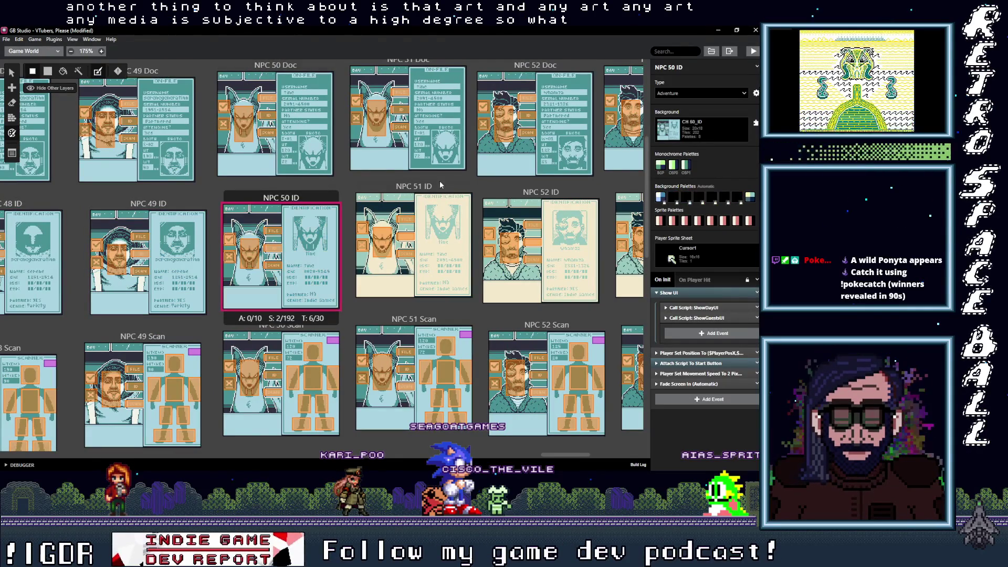
click(413, 186)
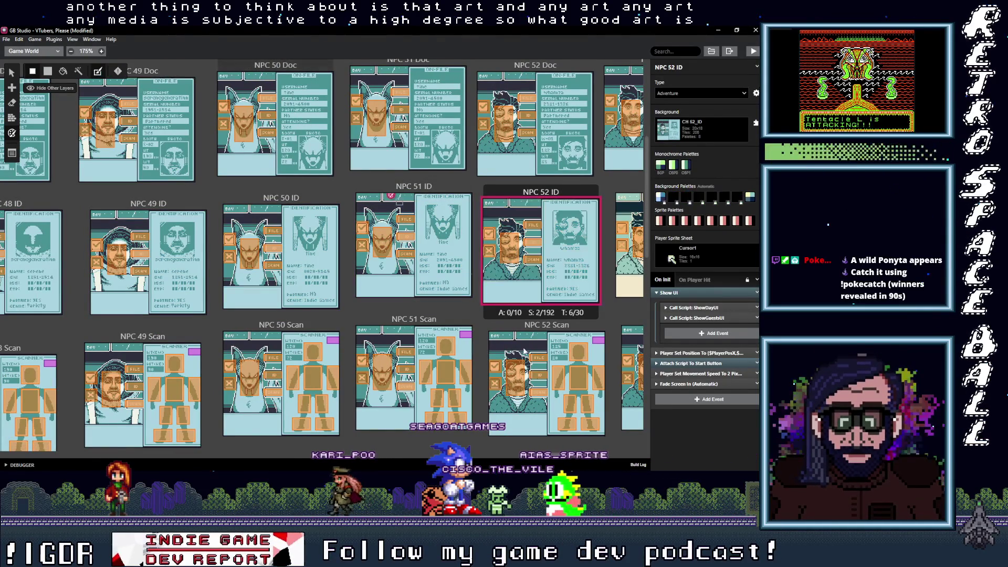
View the NPC 53 through NPC 57 ID scenes' settings in the inspector
drag(567, 452, 608, 460)
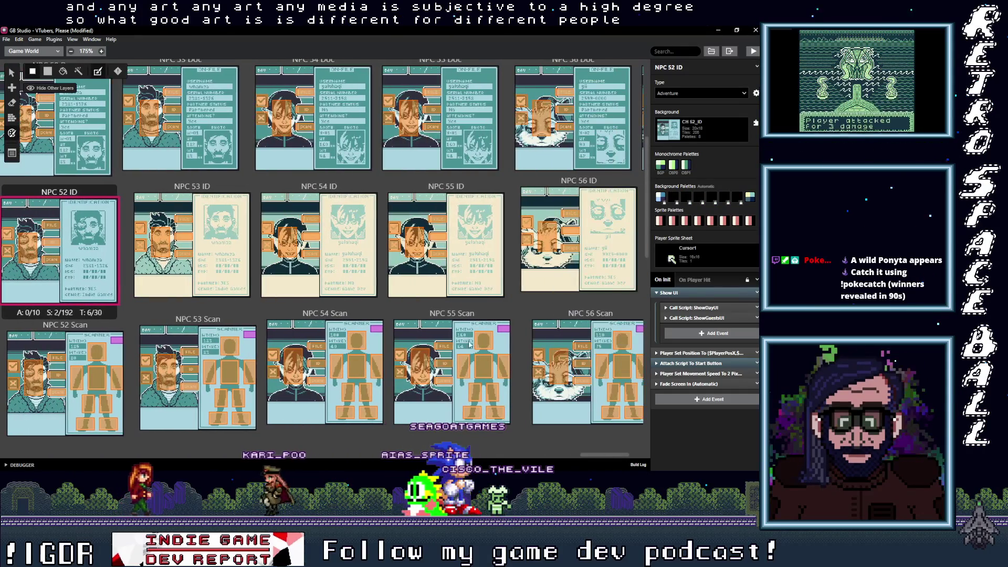
click(191, 186)
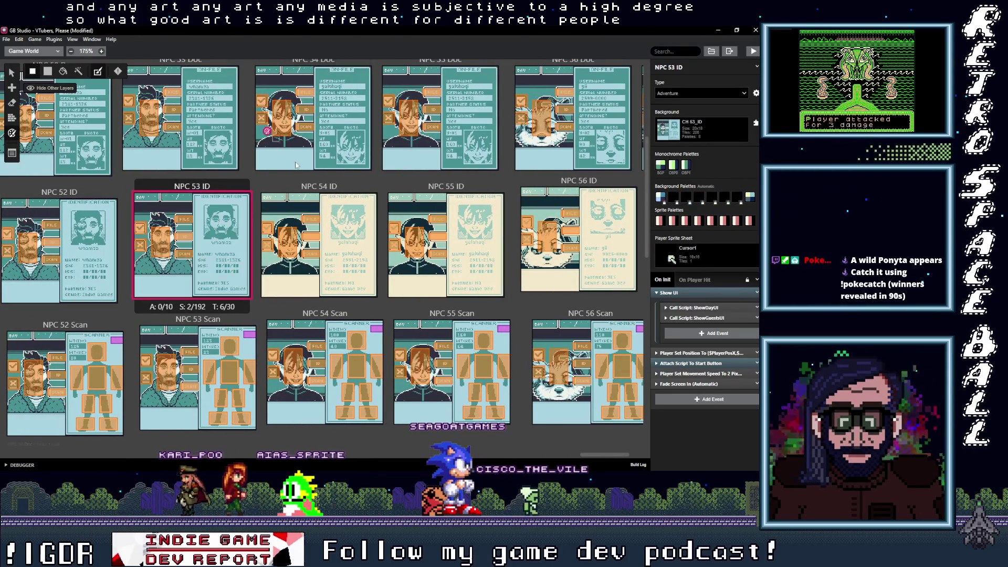
click(320, 186)
click(449, 184)
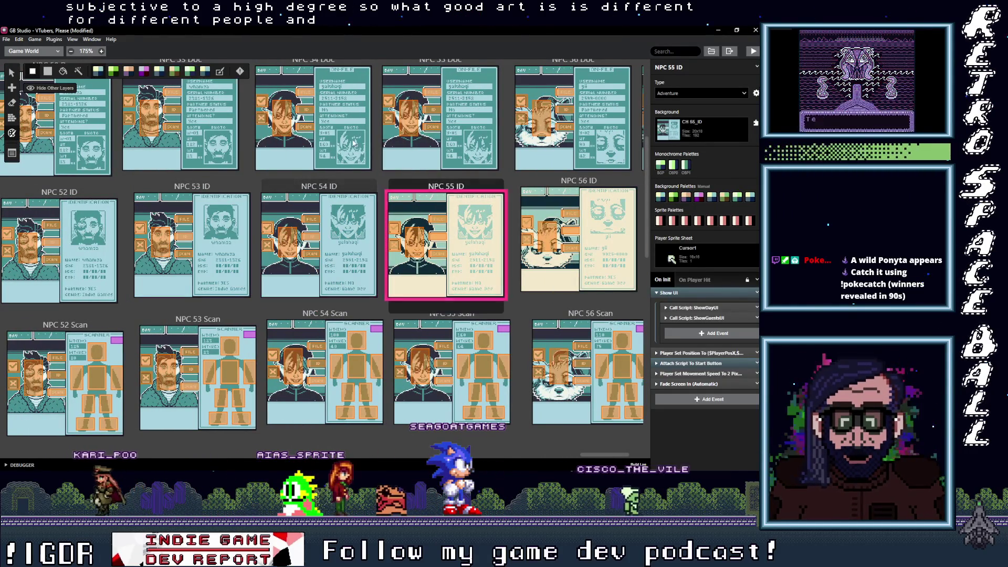
click(584, 182)
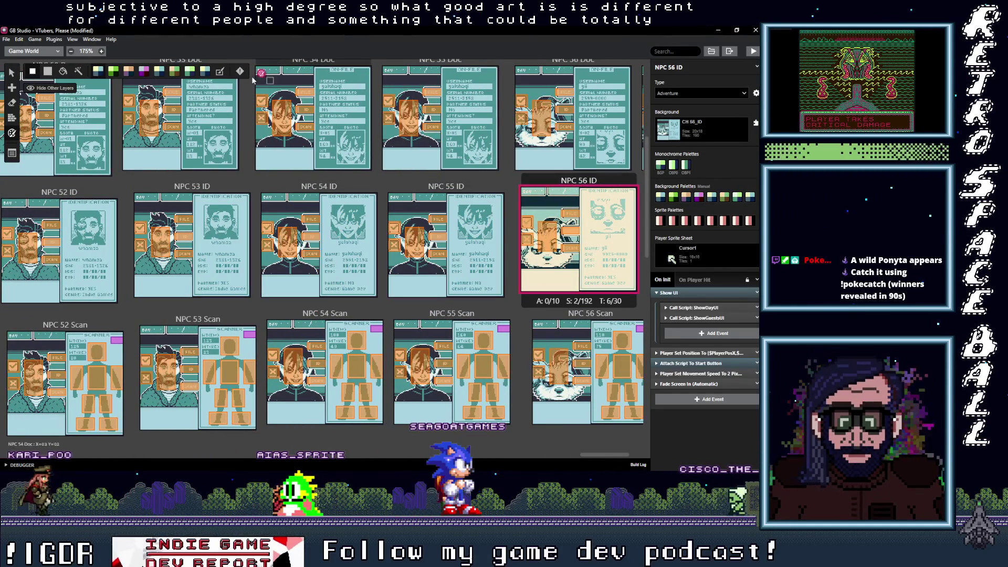
scroll(613, 452, right, 3)
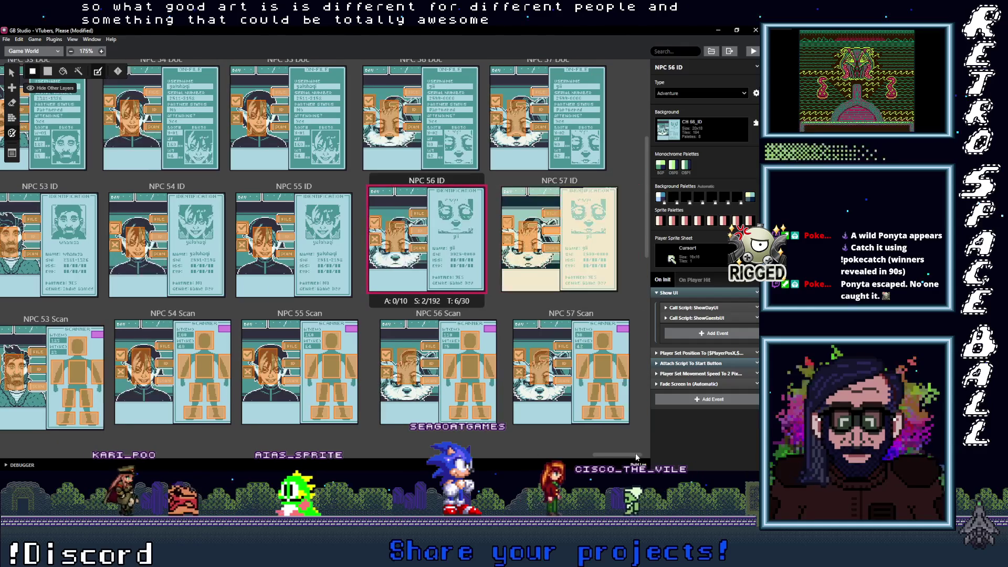
click(559, 180)
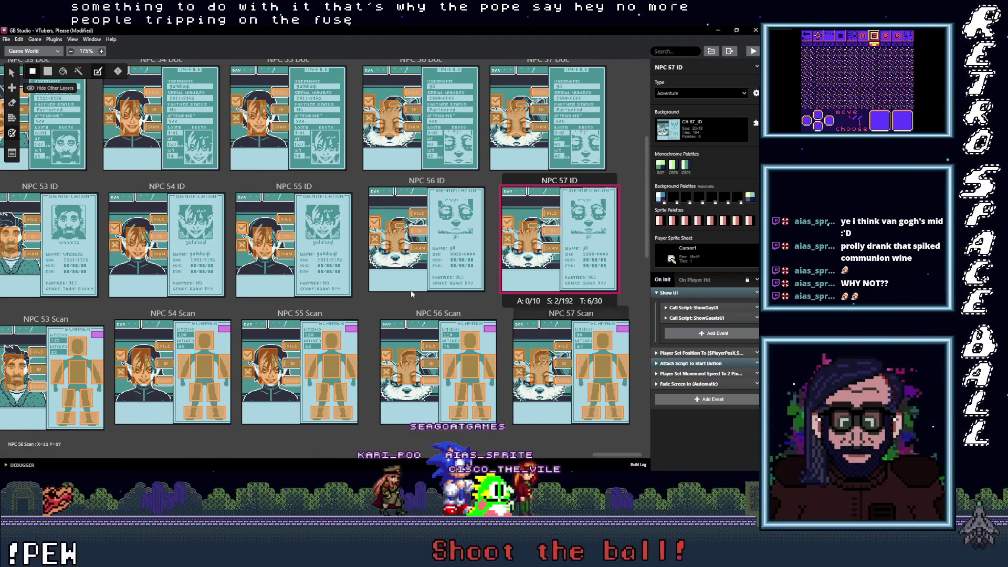
Pan left to NPC 23–27, view the VTubers, Please project settings, then show NPC 25 ID's properties
scroll(466, 306, left, 5)
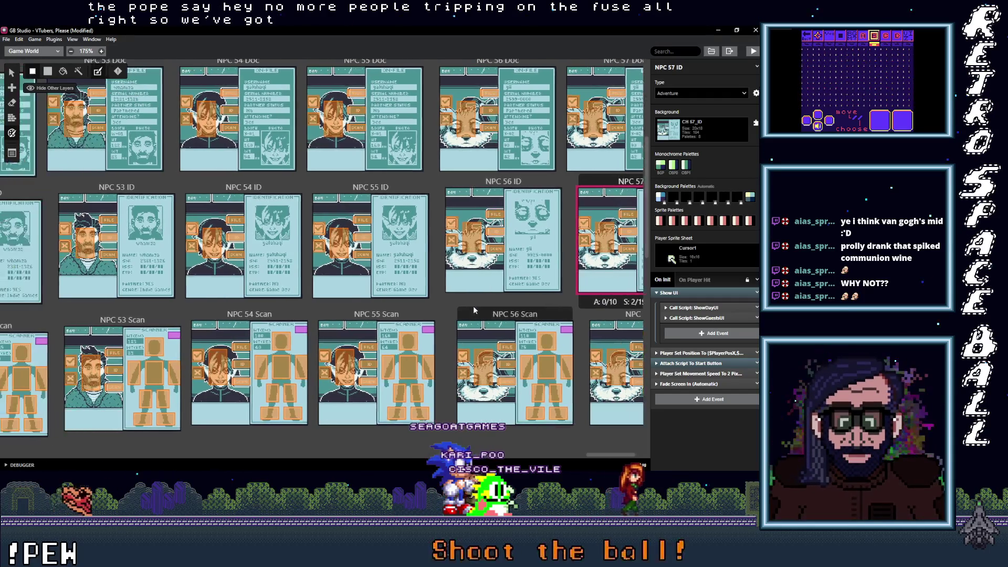
scroll(72, 316, left, 10)
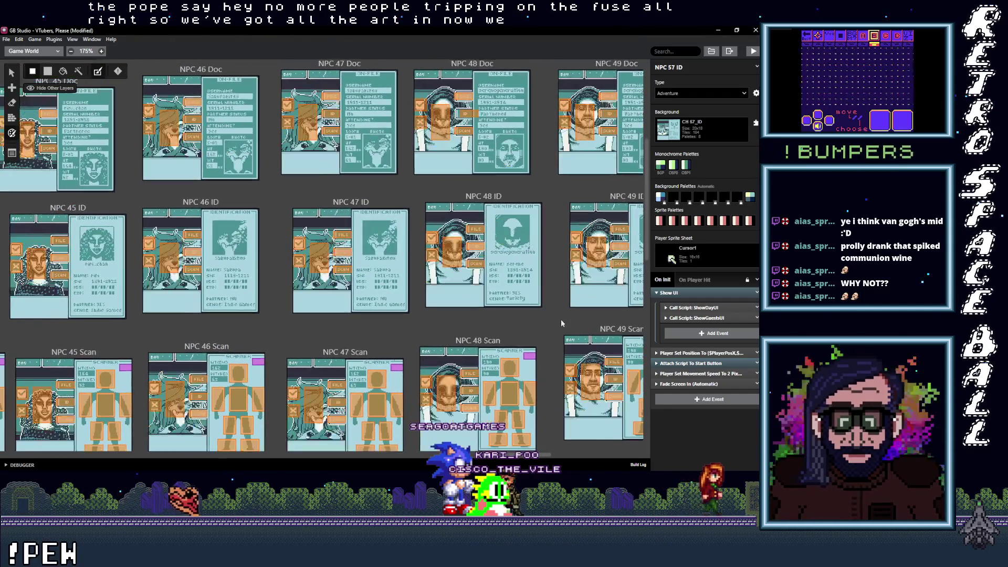
scroll(390, 345, left, 8)
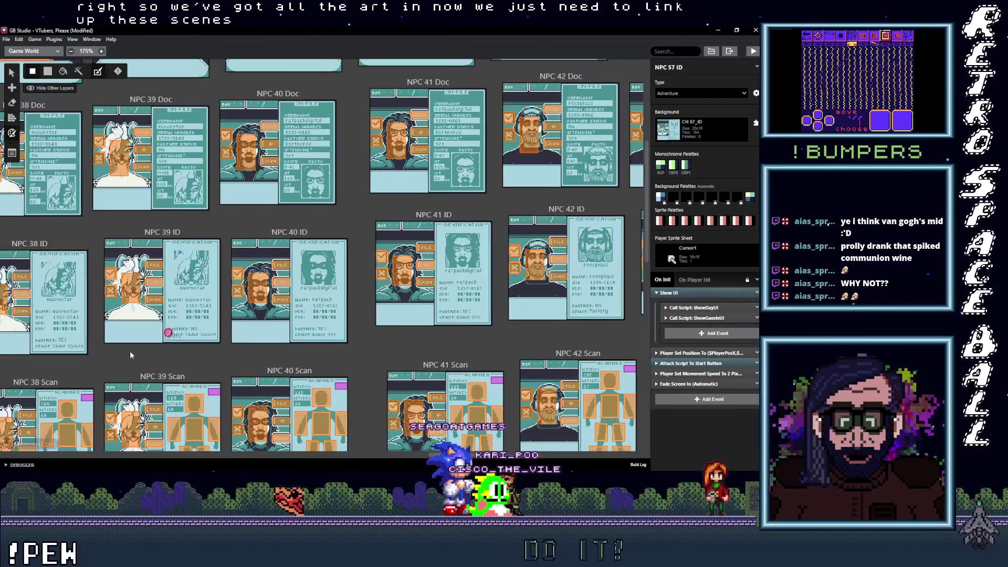
scroll(389, 329, left, 10)
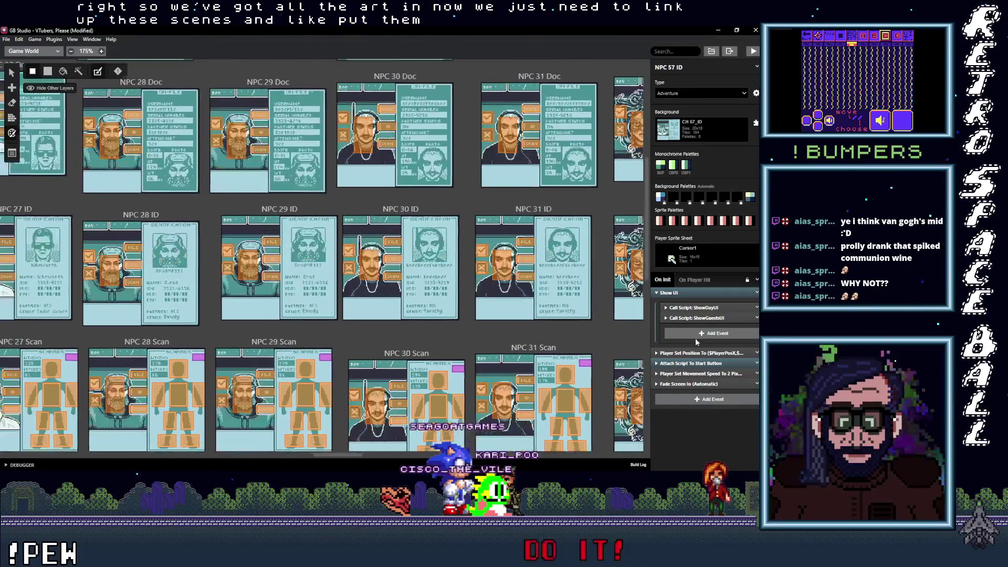
scroll(227, 335, left, 5)
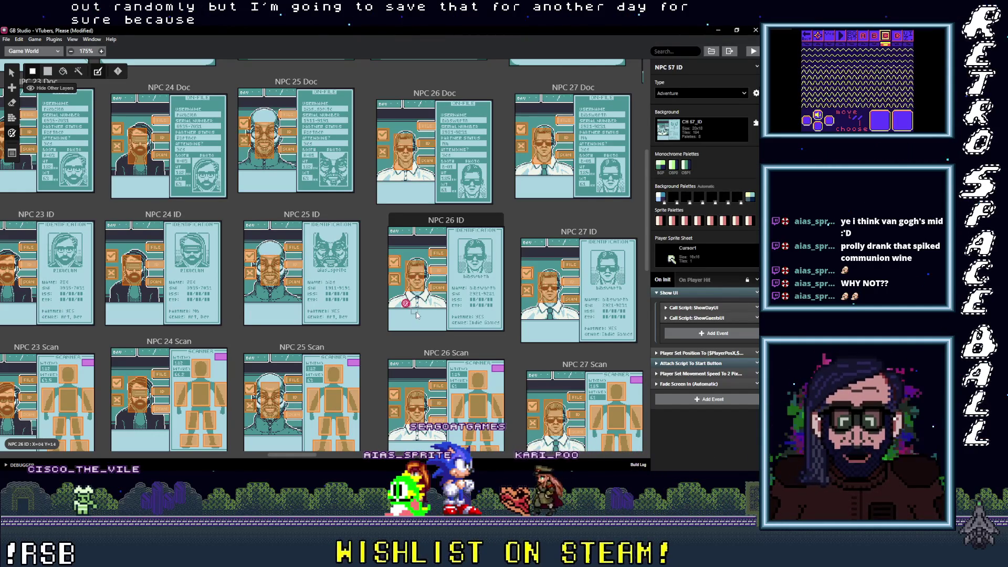
click(373, 341)
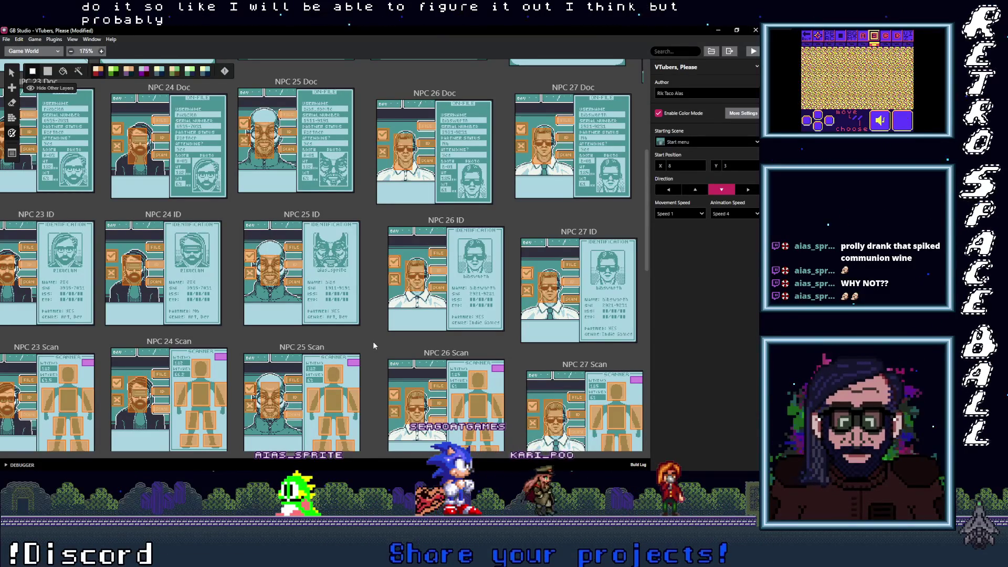
click(11, 74)
click(293, 234)
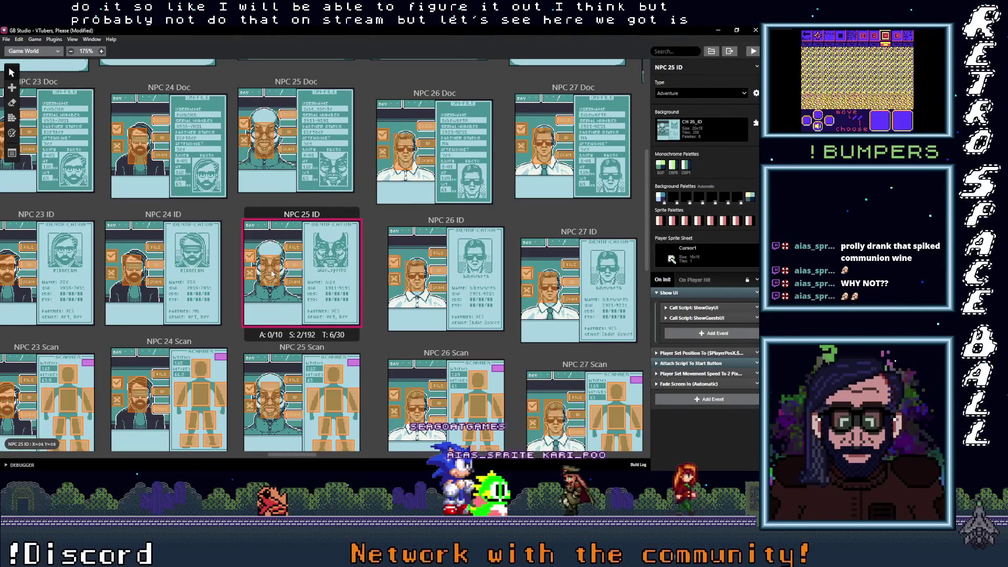
Check the NPC 25 ID and NPC 26 ID triggers' targets, then select NPC 27 ID's tall trigger
click(271, 273)
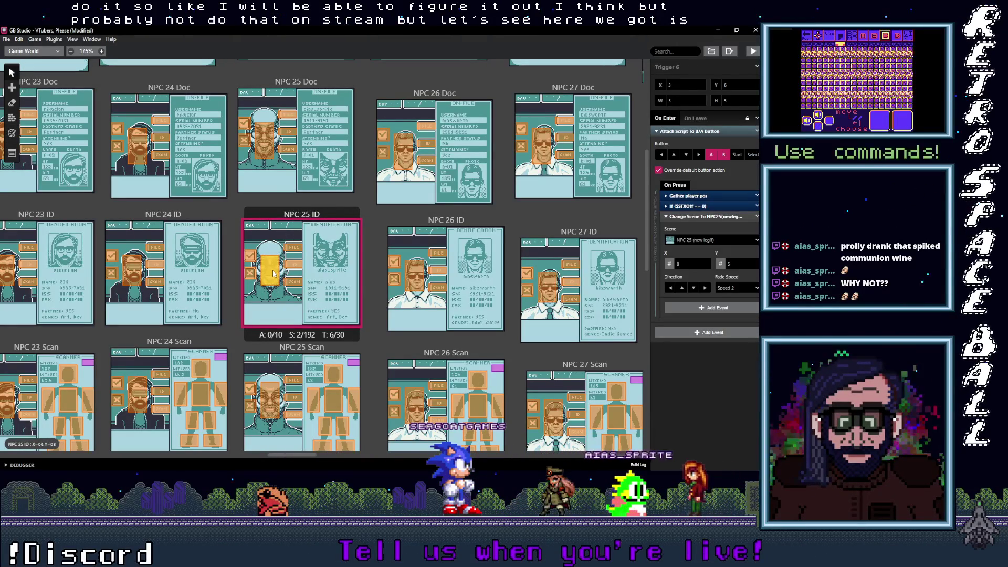
click(294, 266)
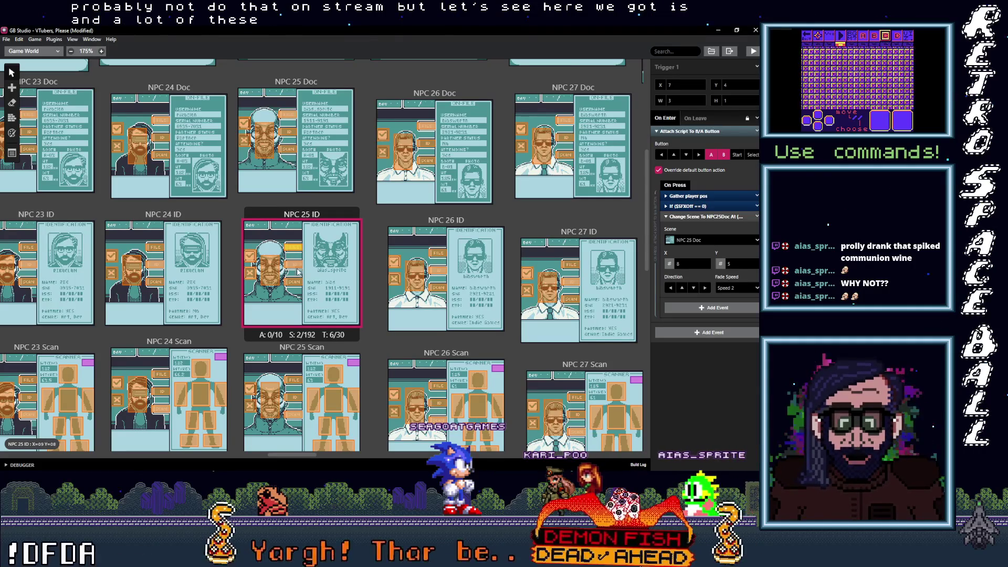
click(294, 283)
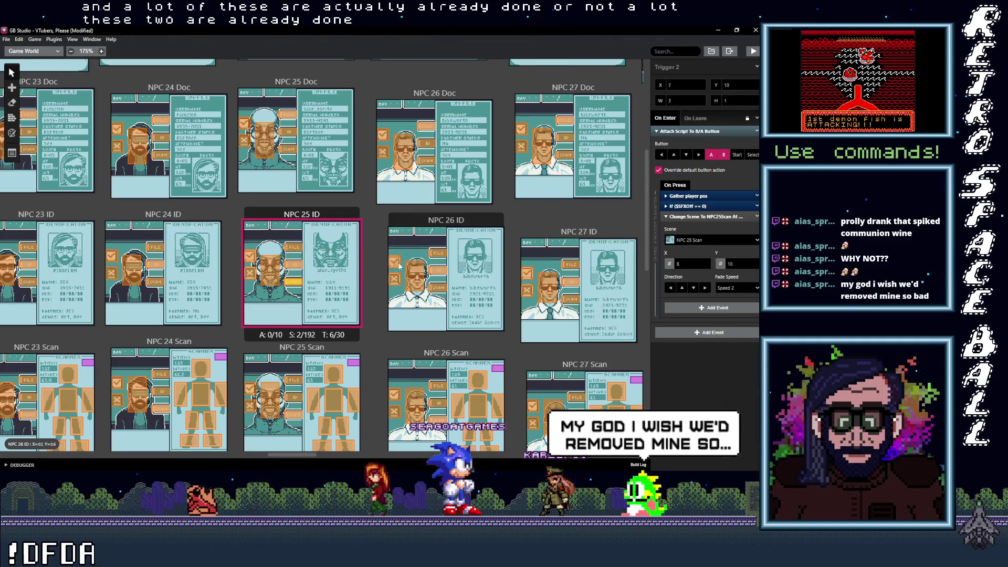
click(436, 255)
click(437, 270)
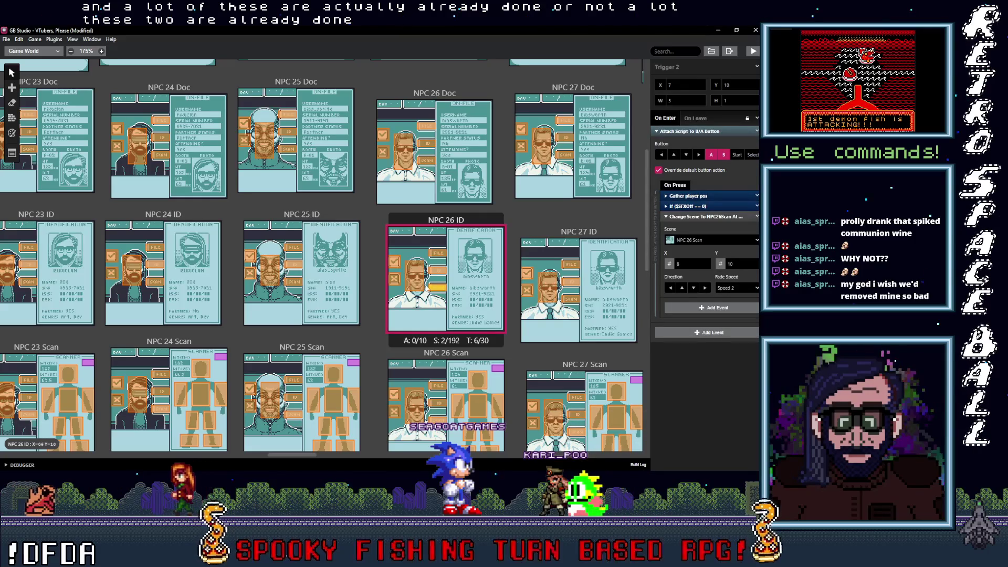
click(418, 279)
click(441, 289)
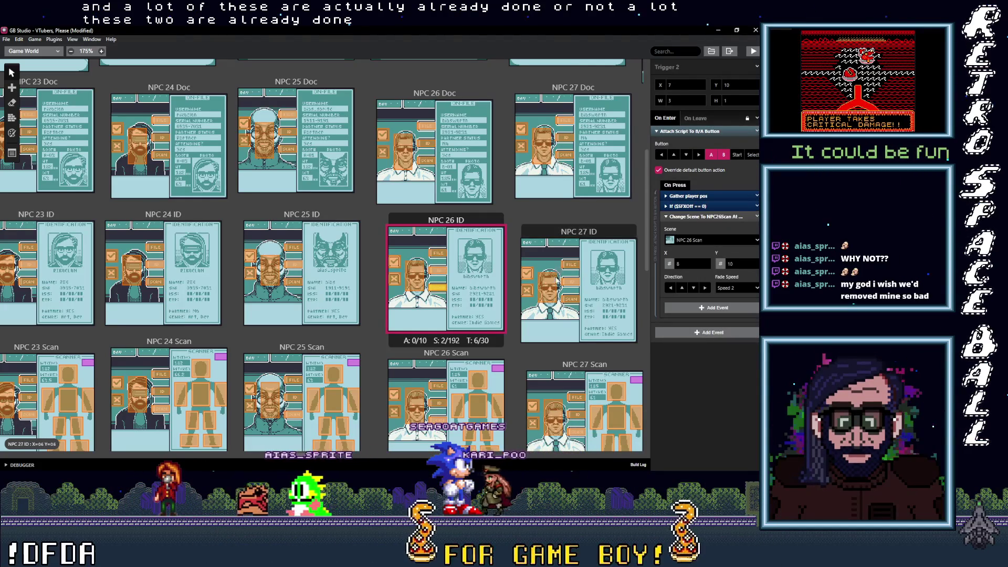
click(552, 287)
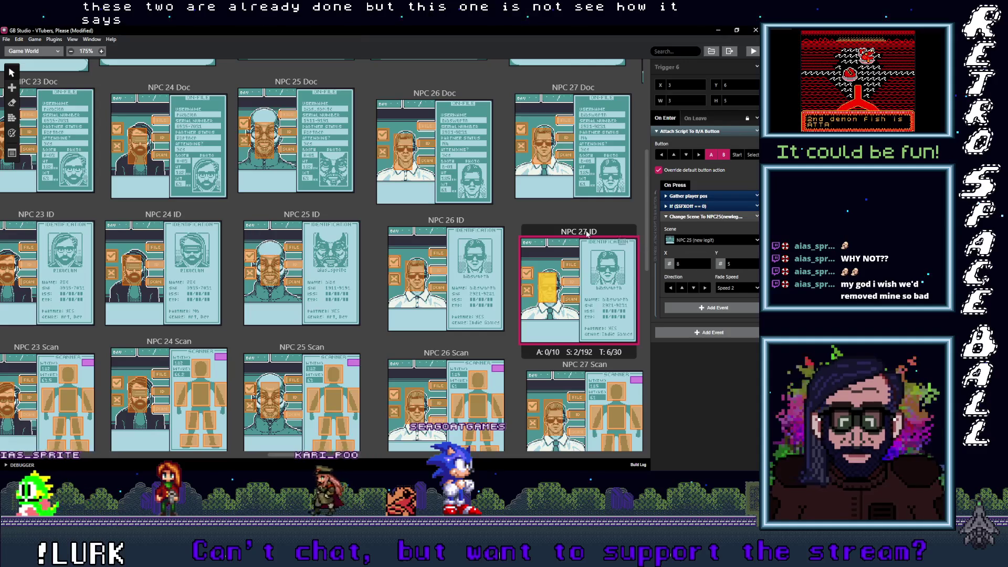
Search the trigger's target scene list for '27', then dismiss it without changing
click(702, 239)
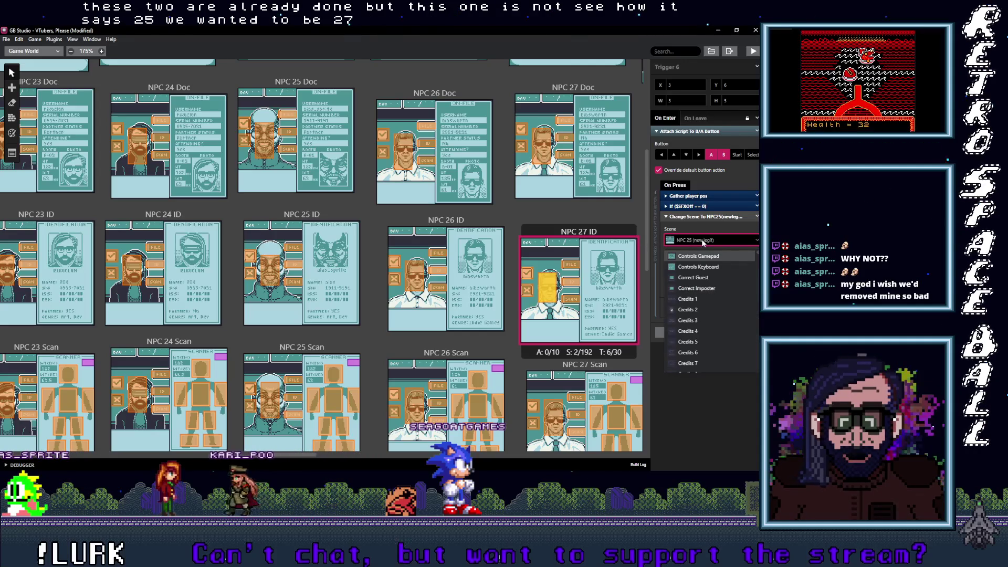
text(27)
key(Escape)
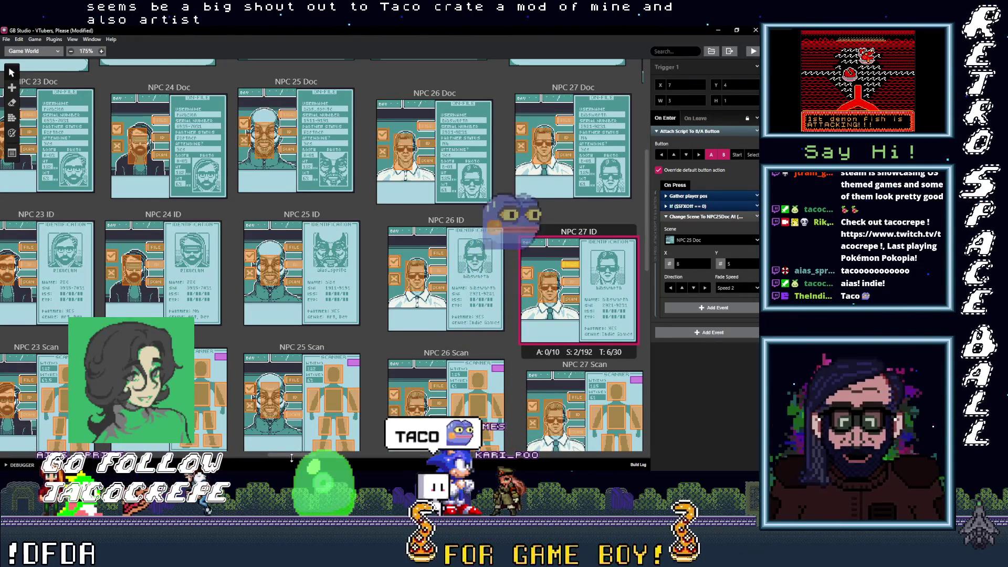
Point the first NPC 27 ID trigger to NPC 27 Doc
scroll(246, 452, up, 10)
scroll(325, 224, right, 3)
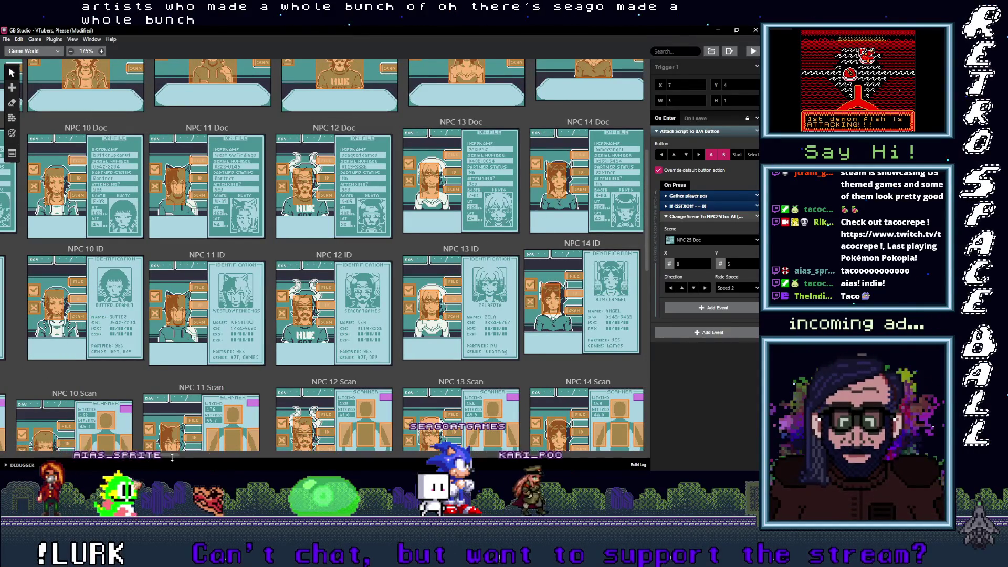
scroll(273, 452, right, 15)
scroll(241, 461, right, 20)
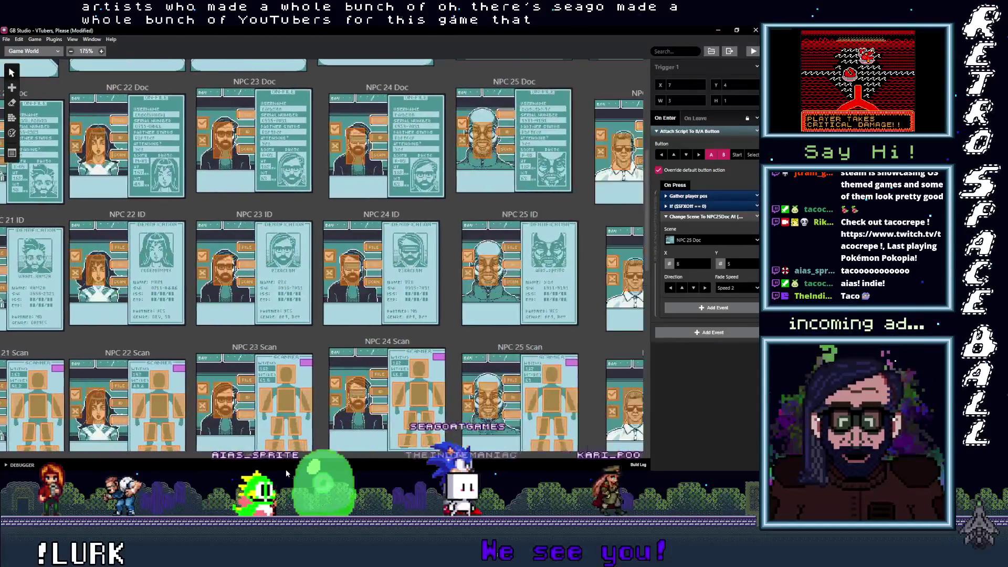
scroll(315, 471, left, 10)
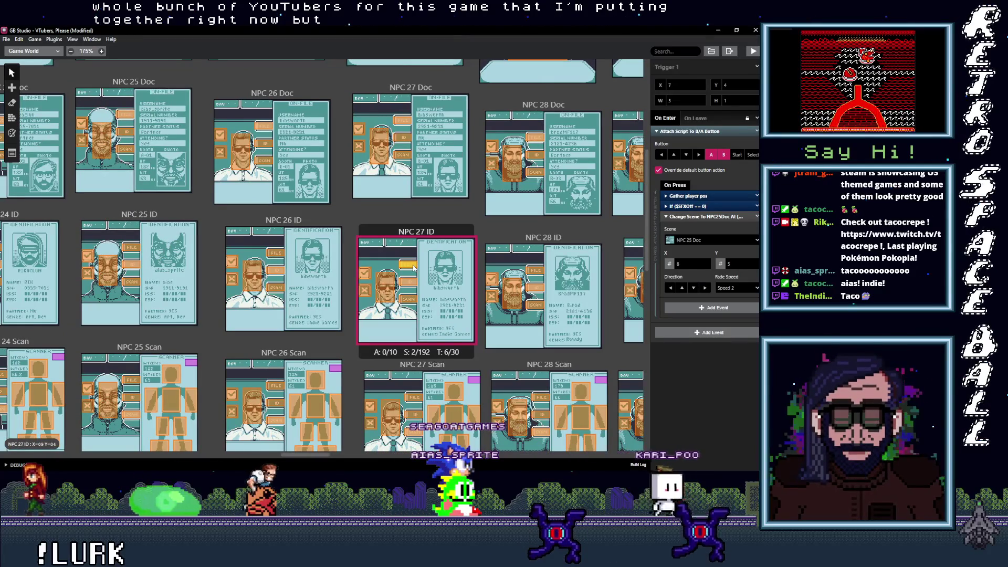
click(720, 241)
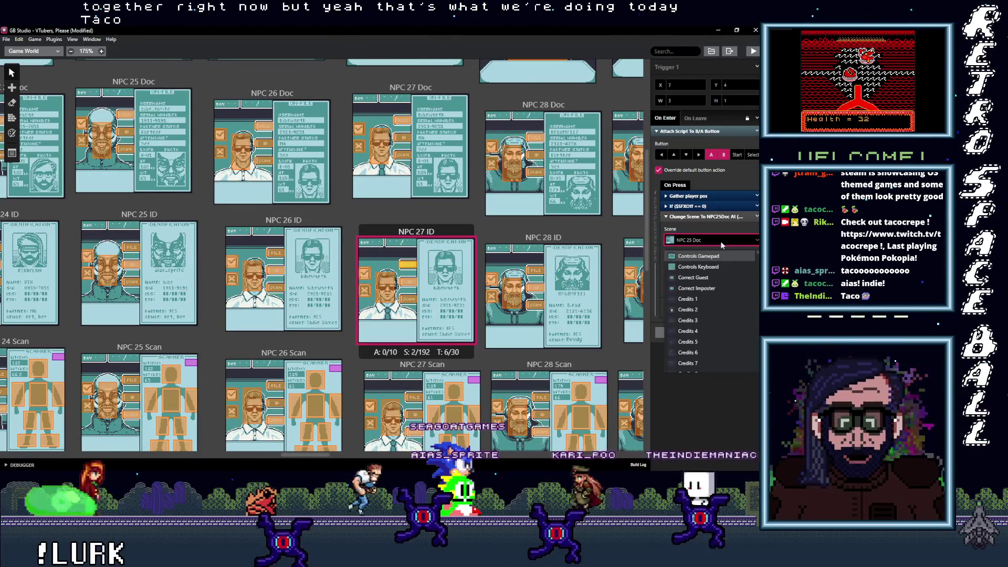
text(27)
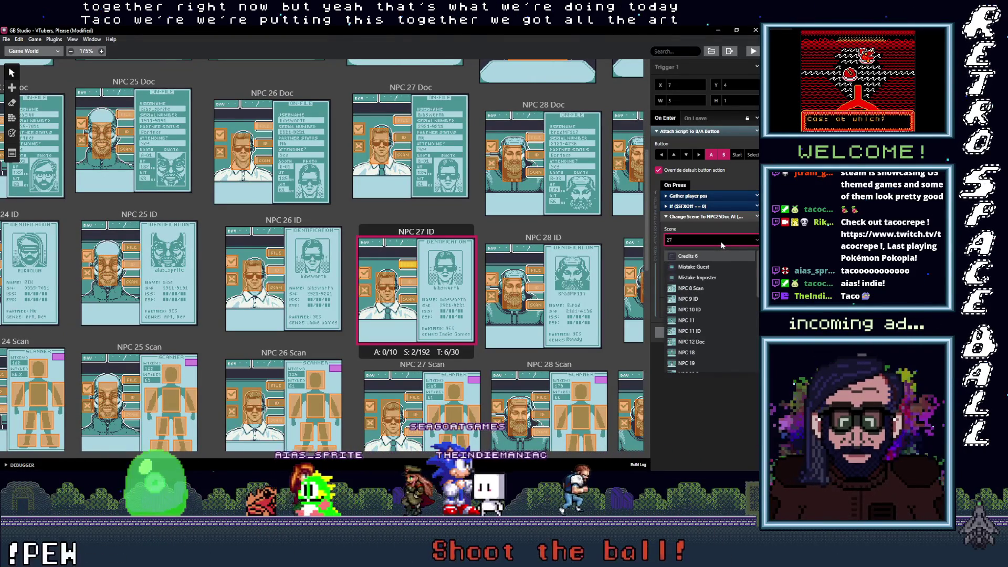
text(_)
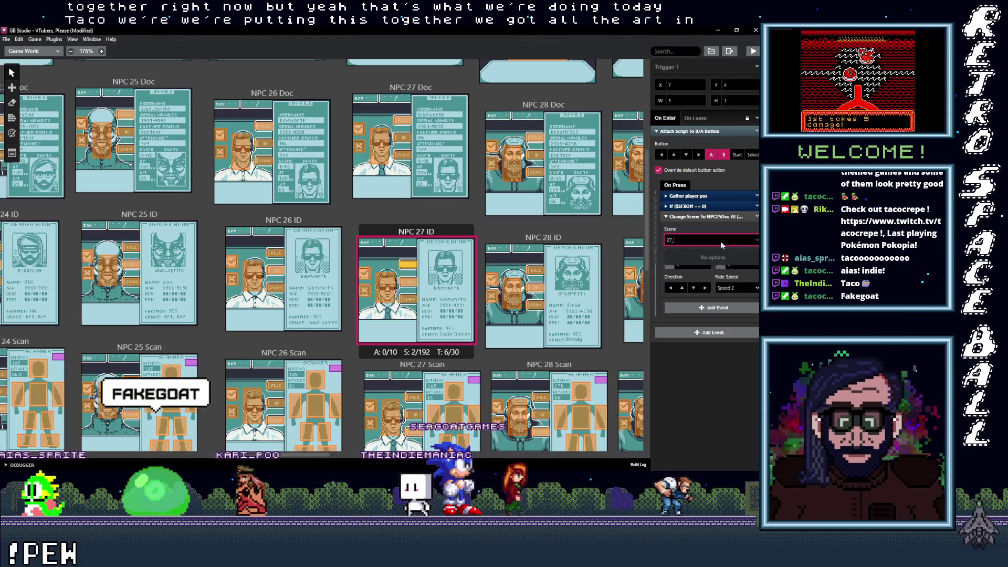
key(BackSpace)
text(do)
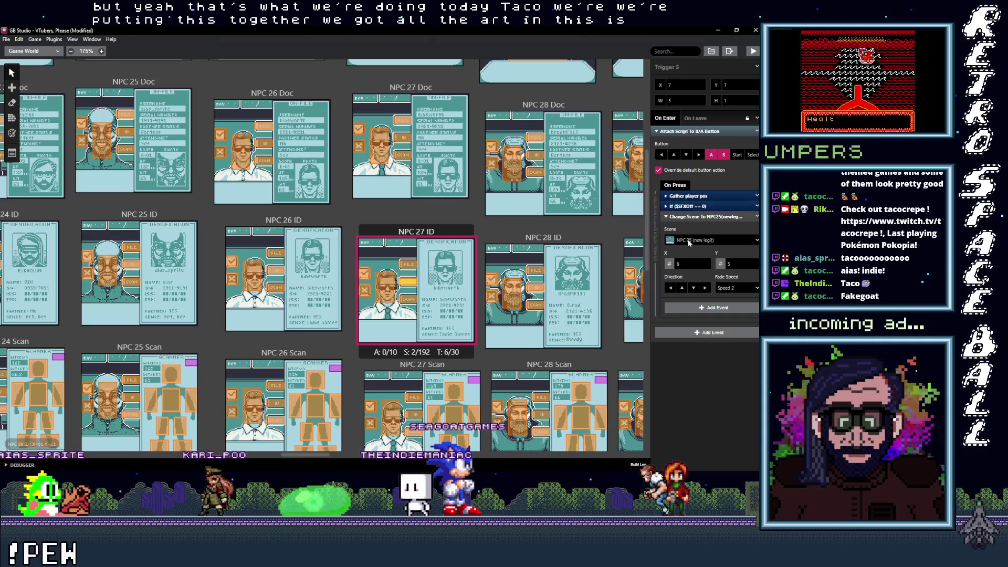
Set the upper trigger's destination to NPC 27 (new legit), correcting a mistaken NPC 27 ID pick
click(695, 239)
text(27 id)
key(Return)
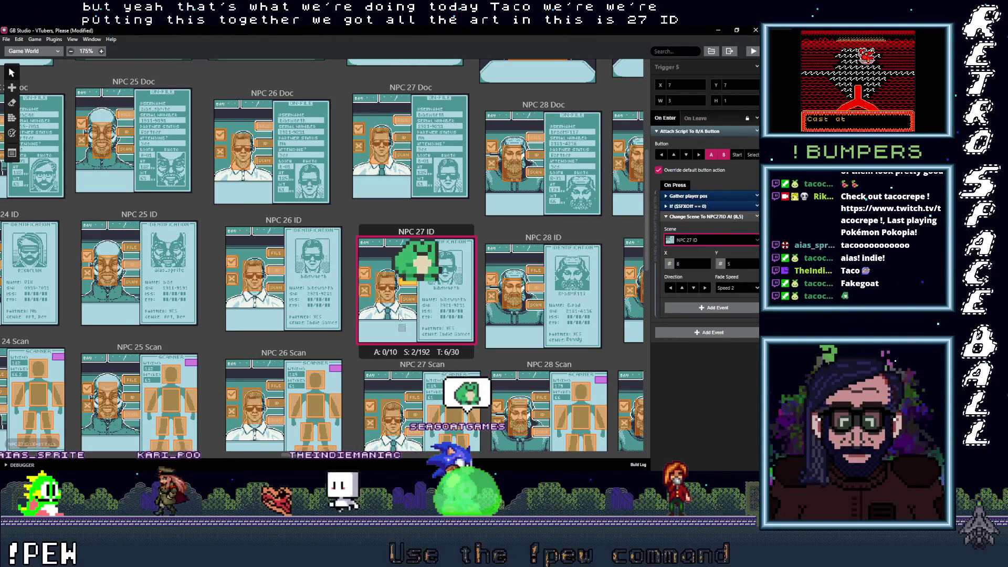
click(408, 301)
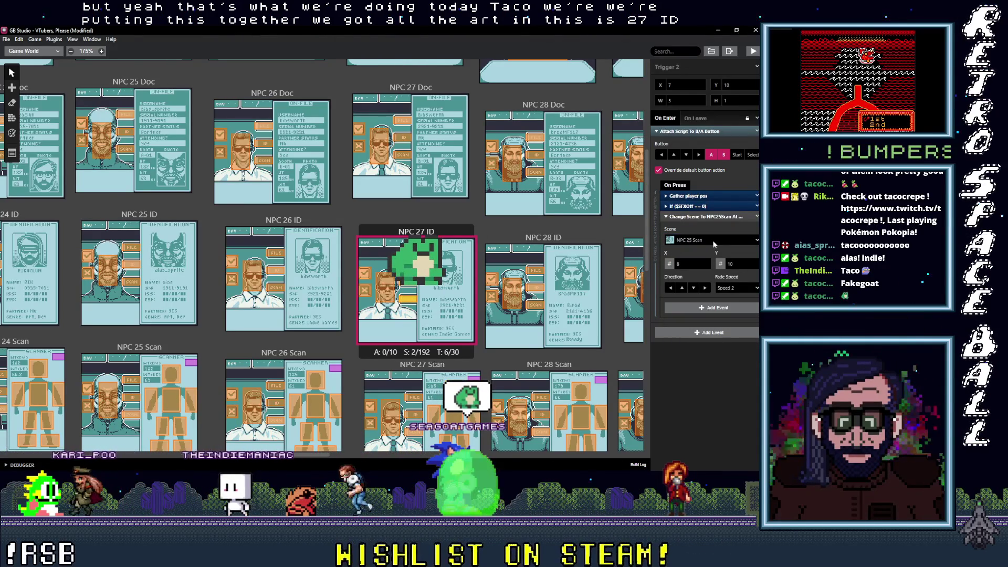
click(408, 282)
click(709, 241)
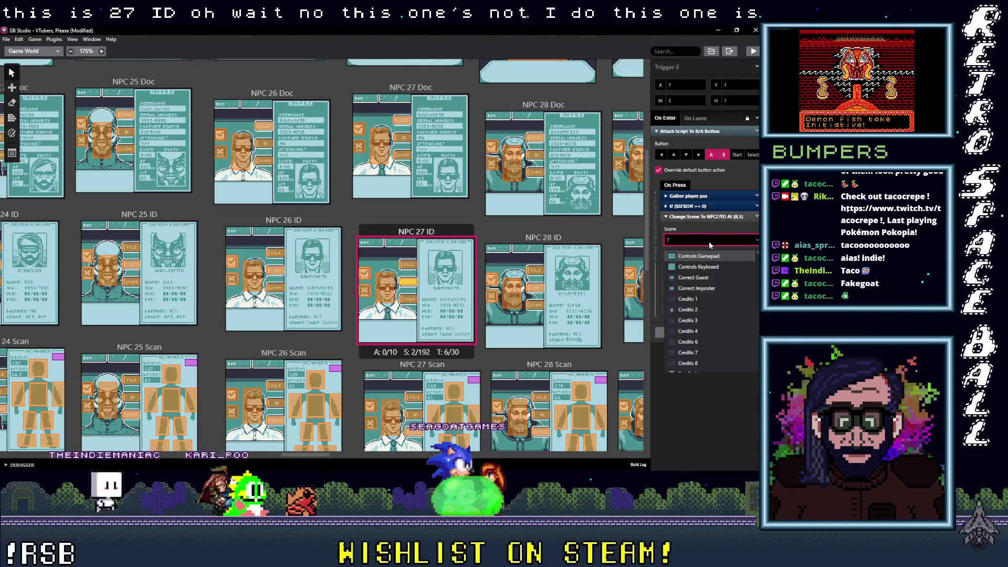
key(BackSpace)
text(2)
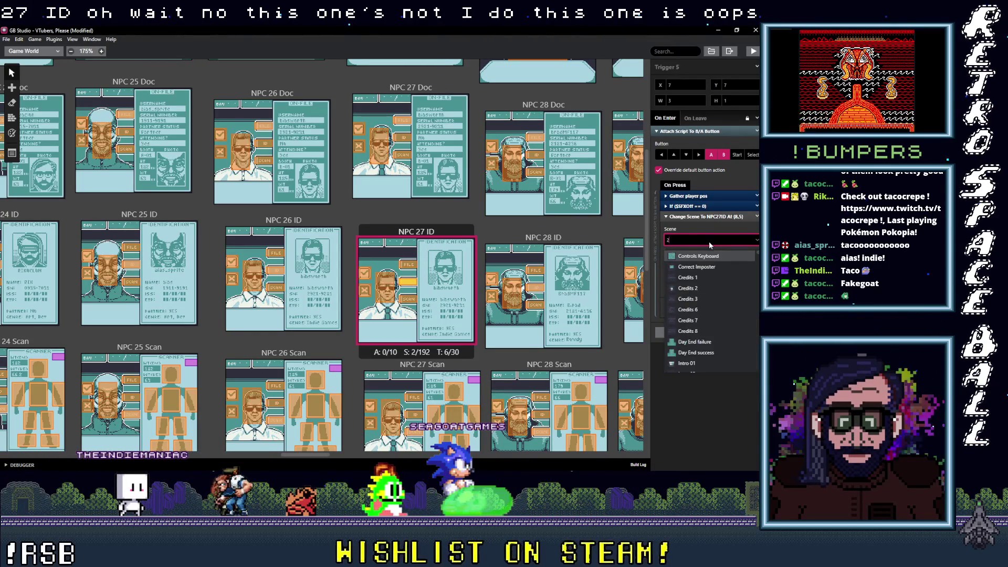
text(7 ()
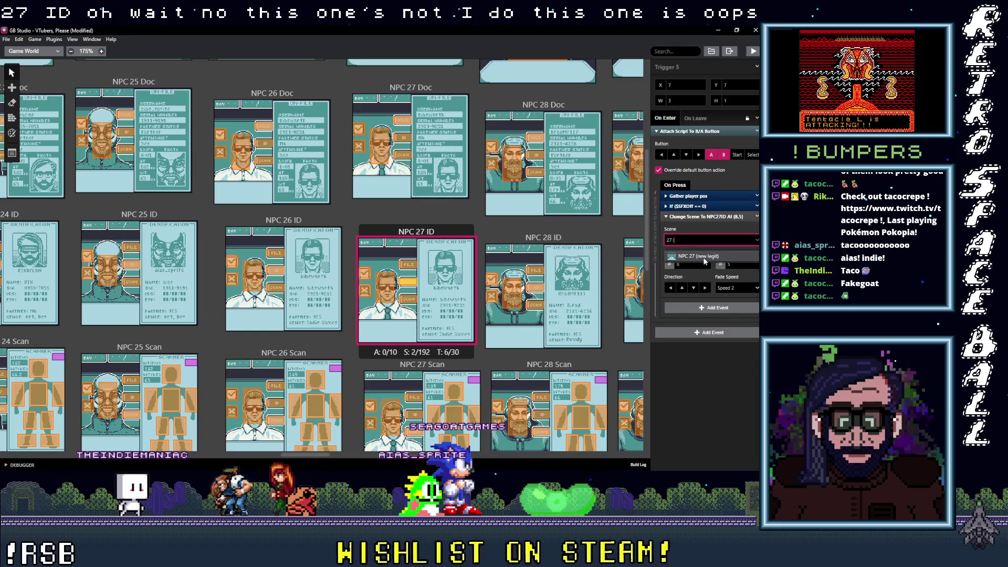
click(705, 256)
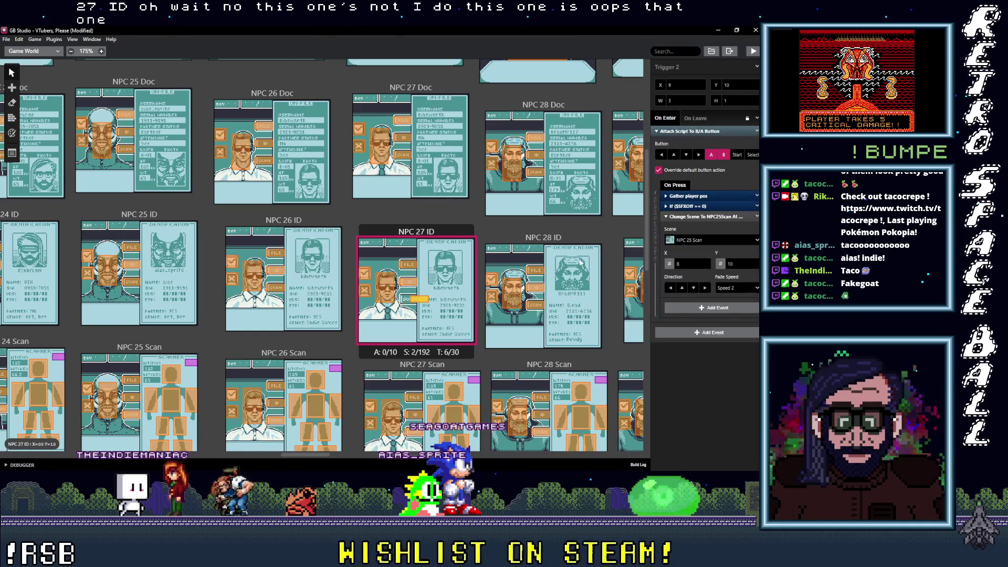
Set the scan trigger's destination to NPC 27 Scan
click(719, 240)
text(27 S)
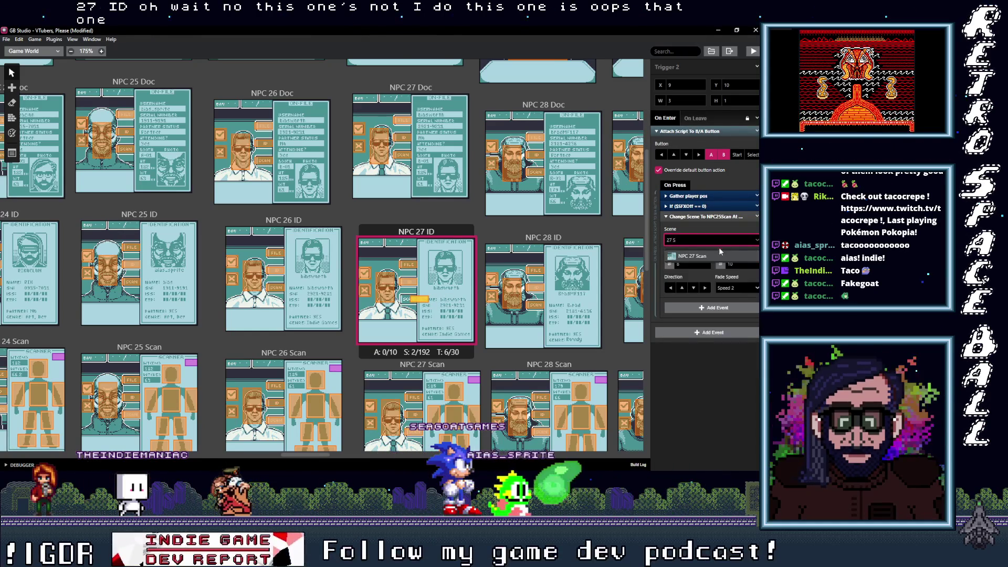
click(719, 256)
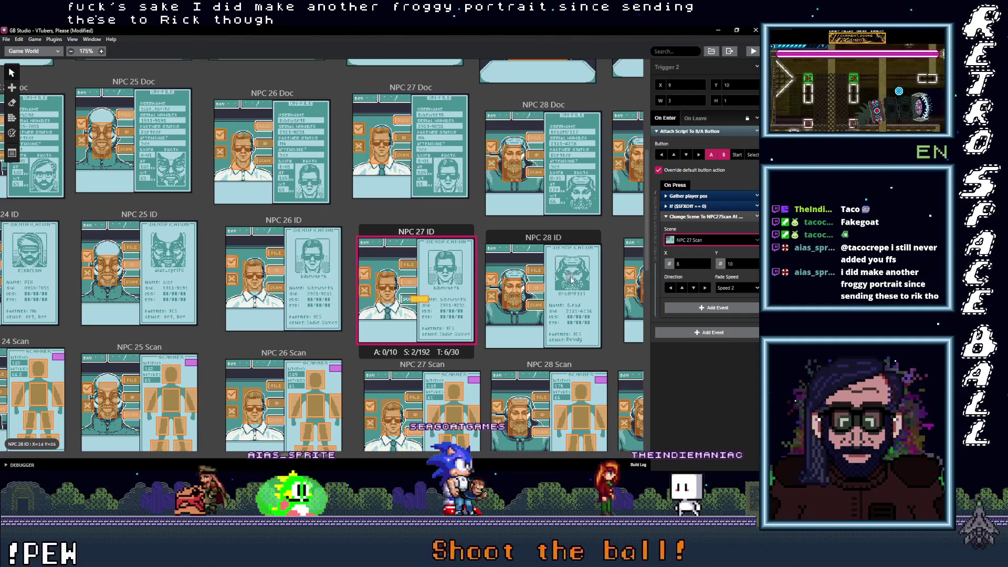
Move the Scan trigger two tiles left to X 7 and verify the FILE and SCAN targets
drag(419, 305, 404, 305)
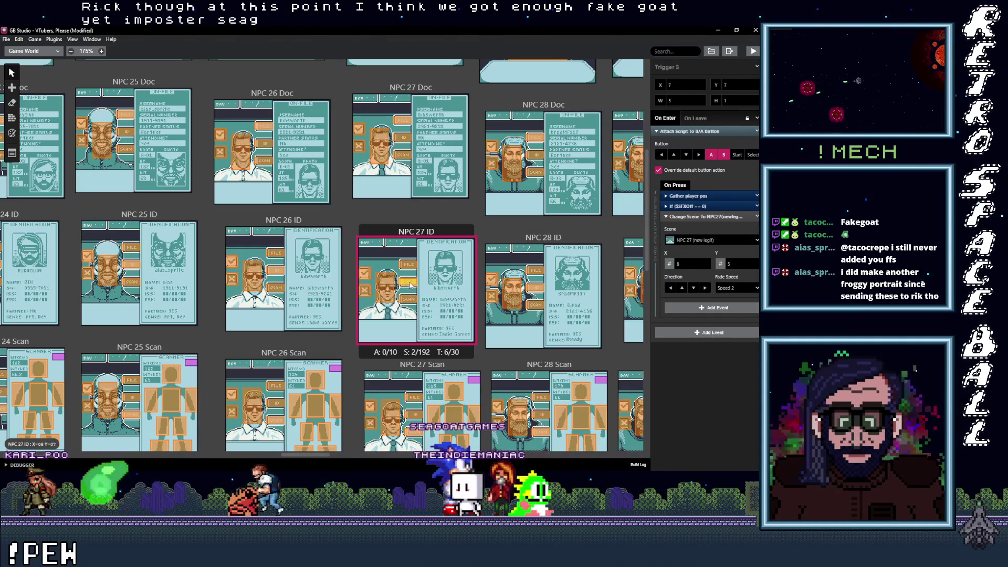
click(414, 266)
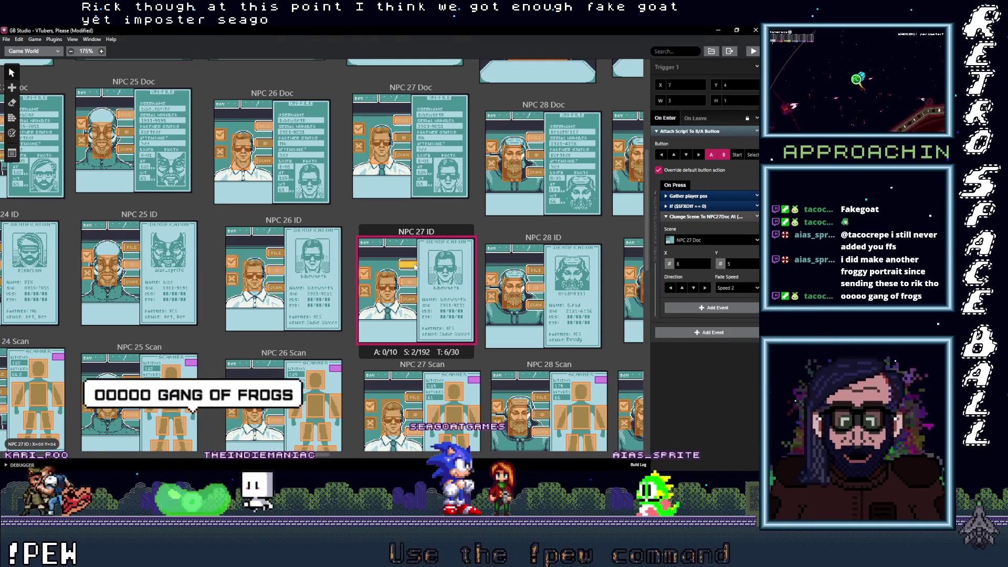
click(412, 301)
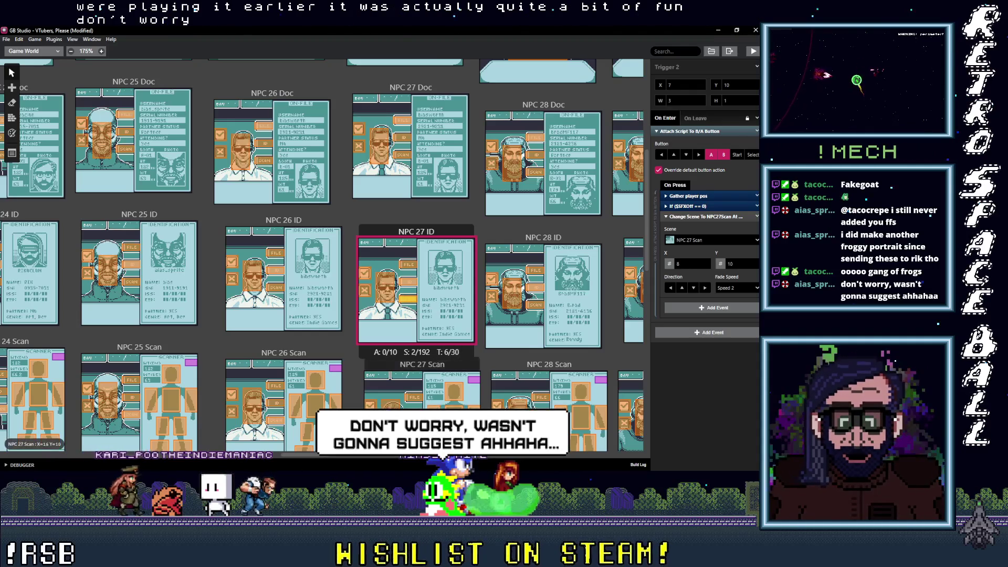
Send the FILE trigger to NPC 28 Doc and the next trigger to NPC 28 (new imposter)
click(541, 272)
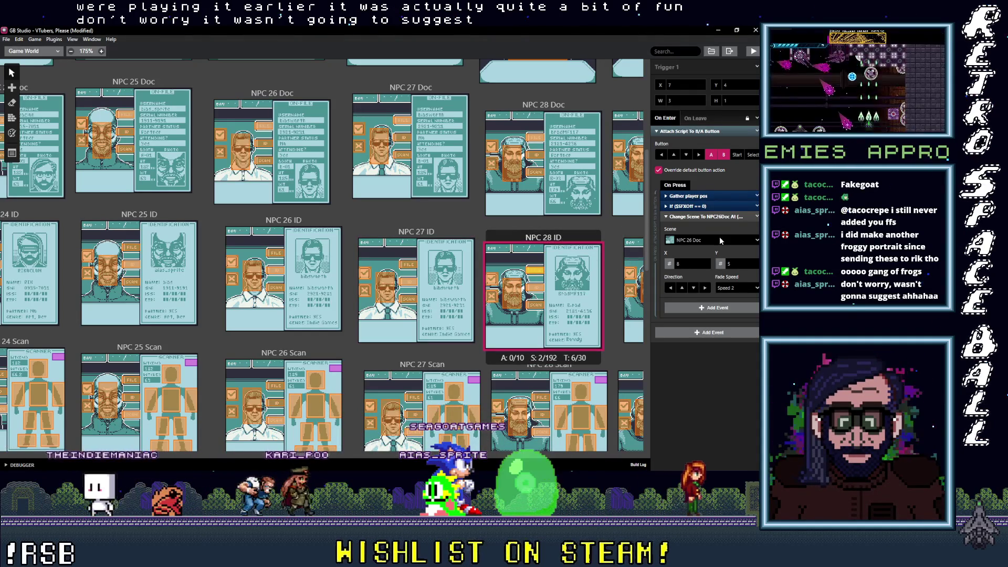
click(720, 240)
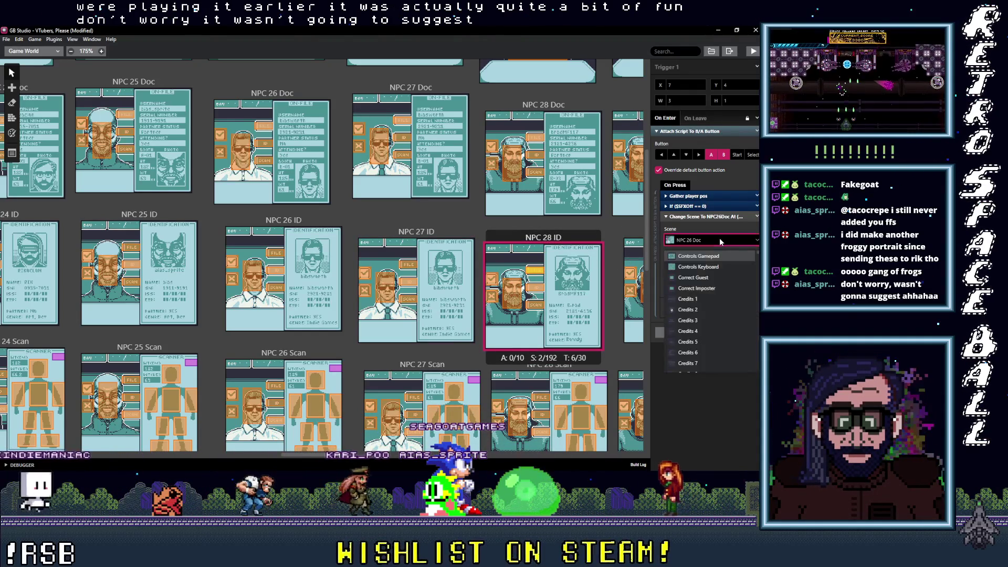
text(28doc)
key(Return)
click(537, 290)
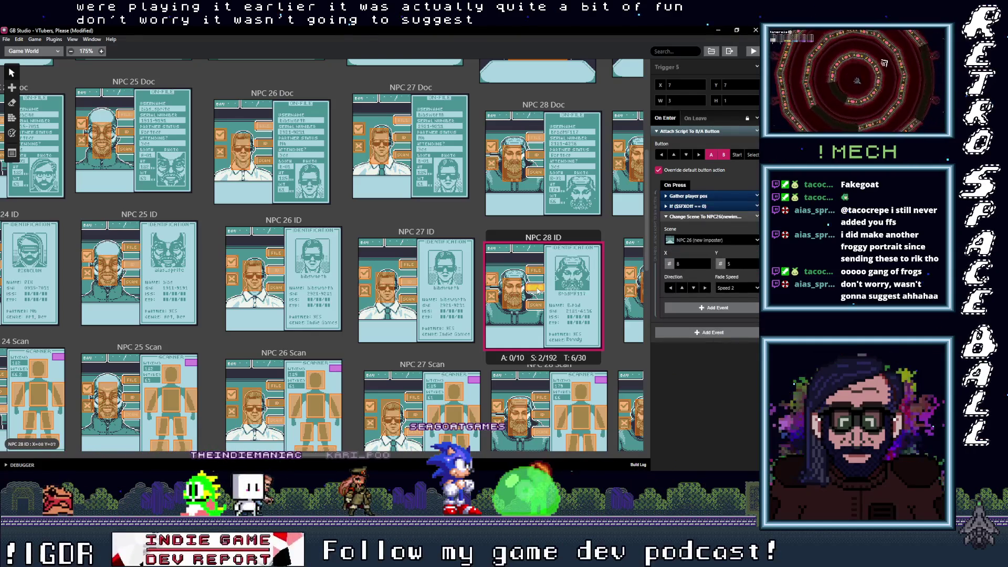
click(728, 240)
text(28)
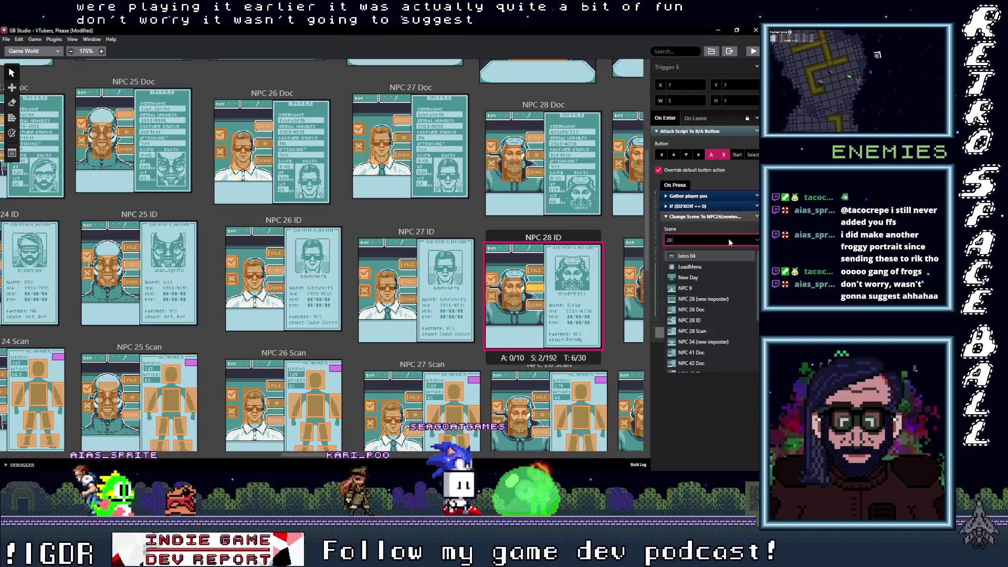
text( ()
click(703, 256)
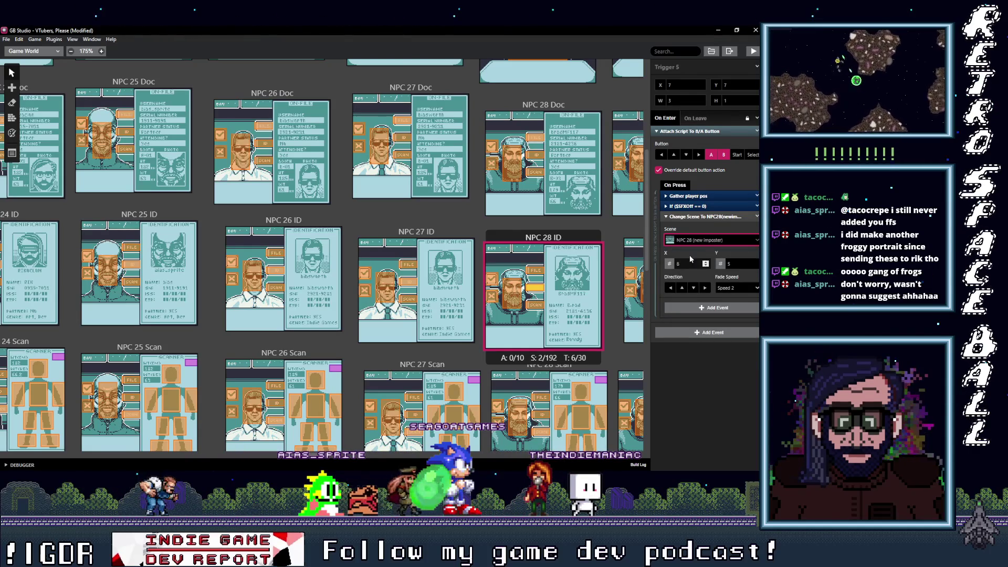
Send the scan trigger to NPC 28 Scan and the tall trigger to NPC 28 (new imposter)
click(701, 239)
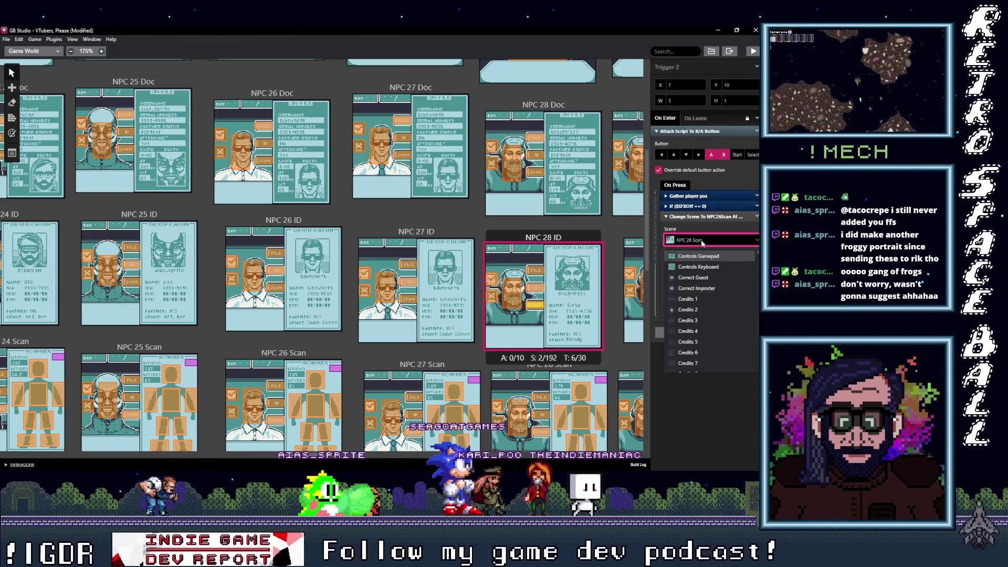
text(28)
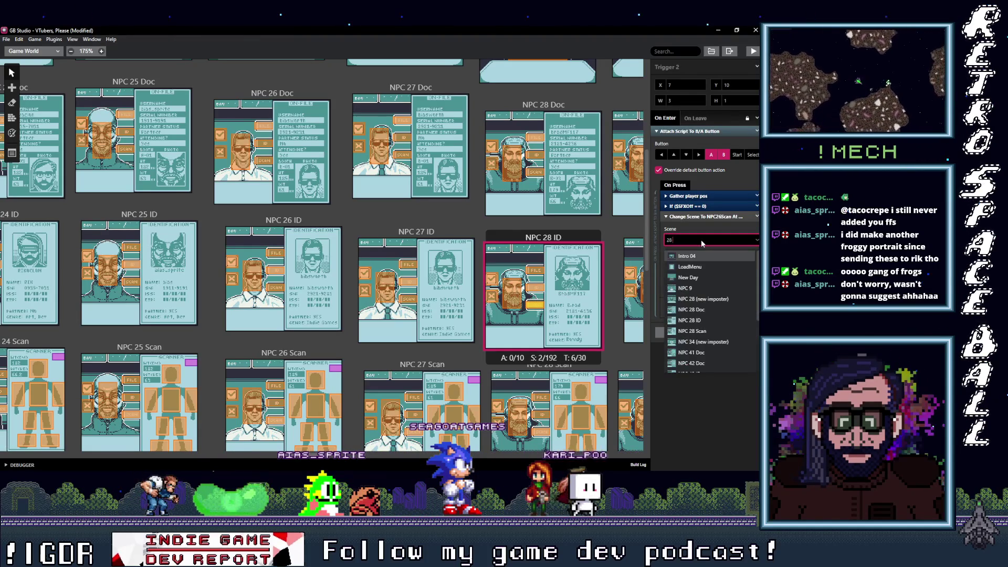
text( scan)
key(Return)
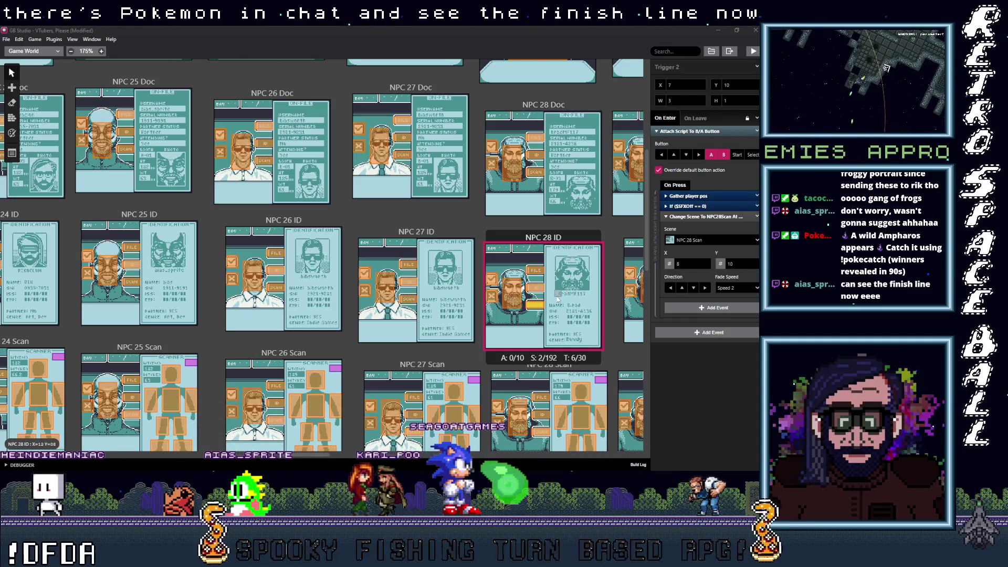
click(512, 294)
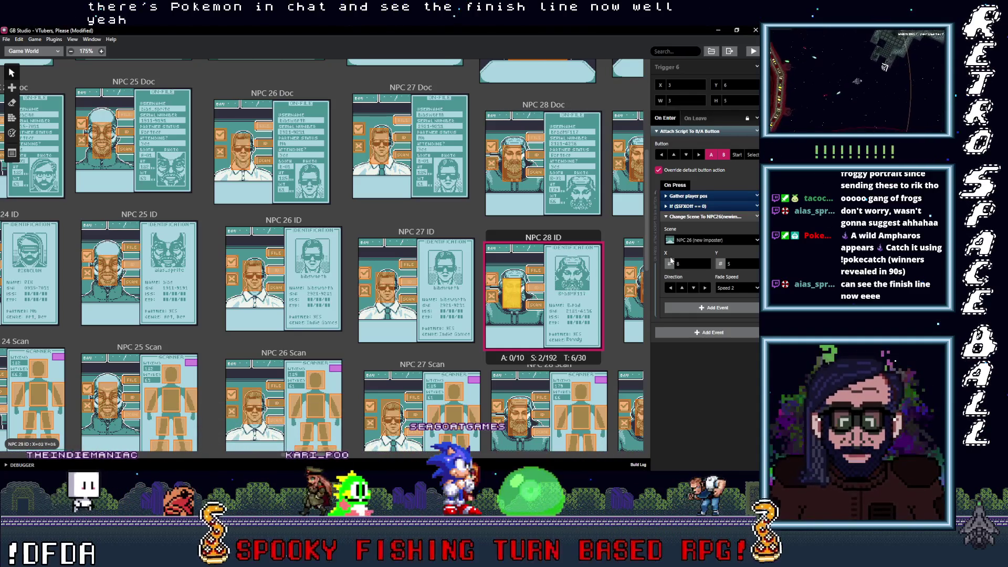
click(708, 240)
text(28)
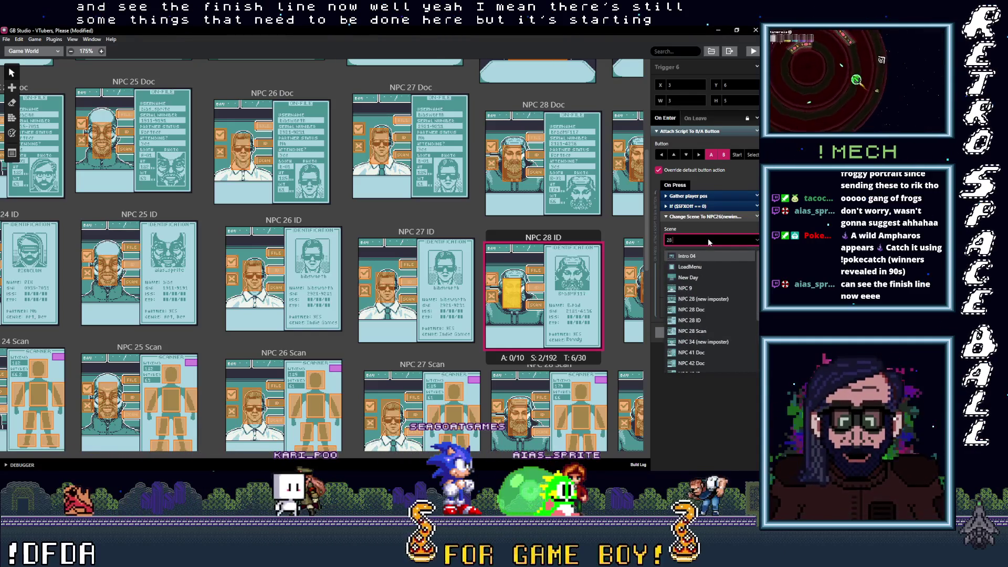
text( ()
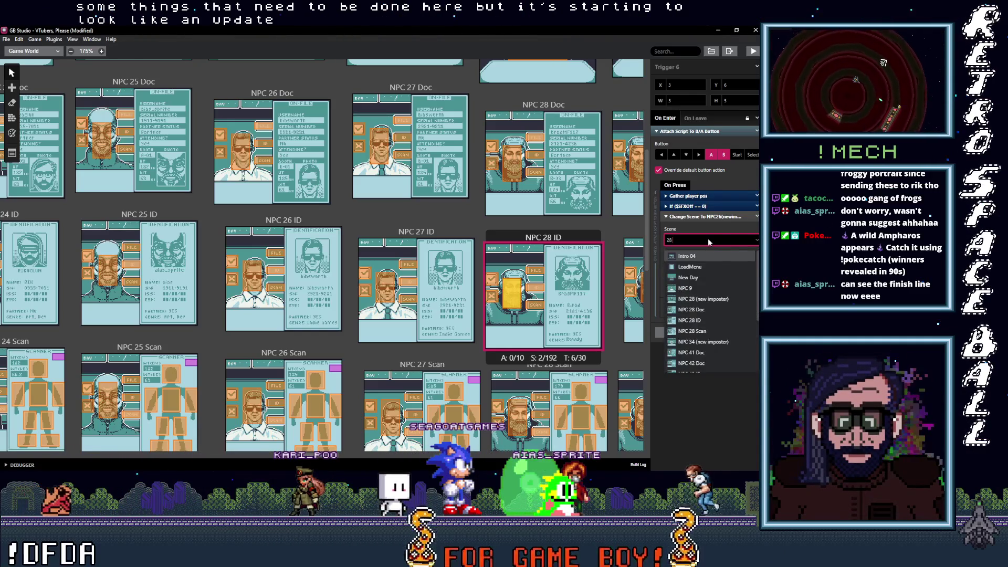
key(Return)
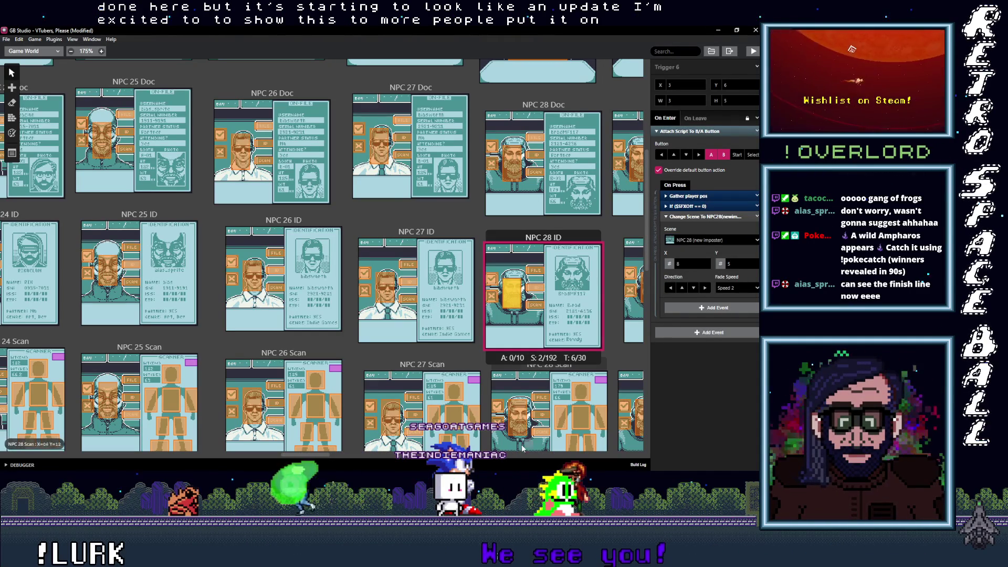
drag(316, 455, 347, 459)
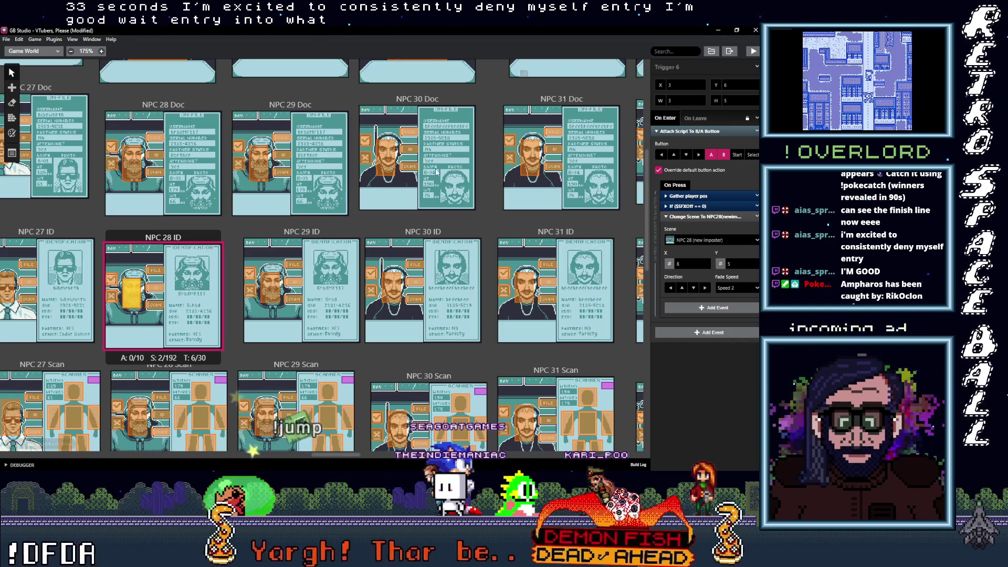
Point two NPC 29 ID triggers at the matching NPC 29 ( scene by filtering '29 ('
click(288, 268)
click(715, 240)
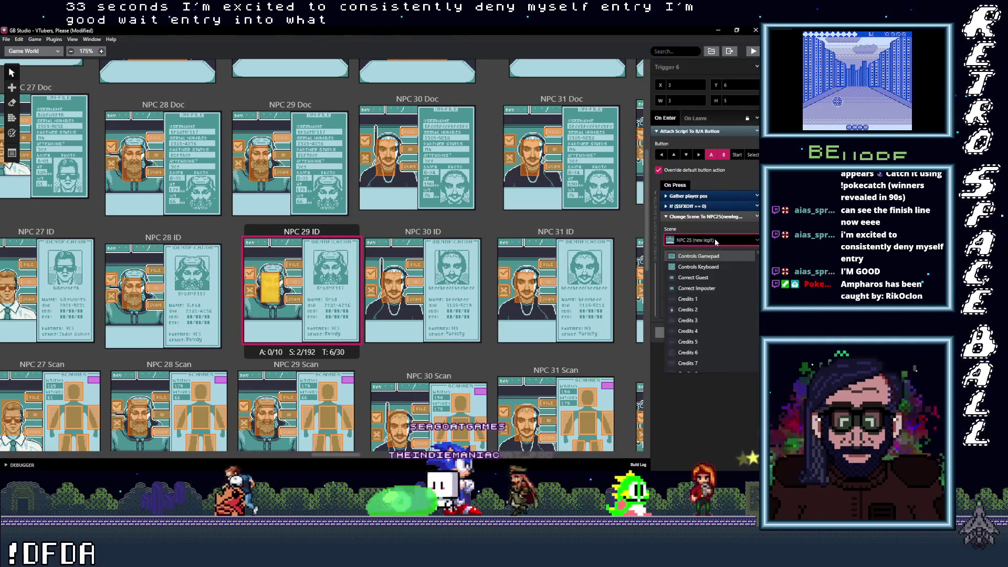
text(29 ()
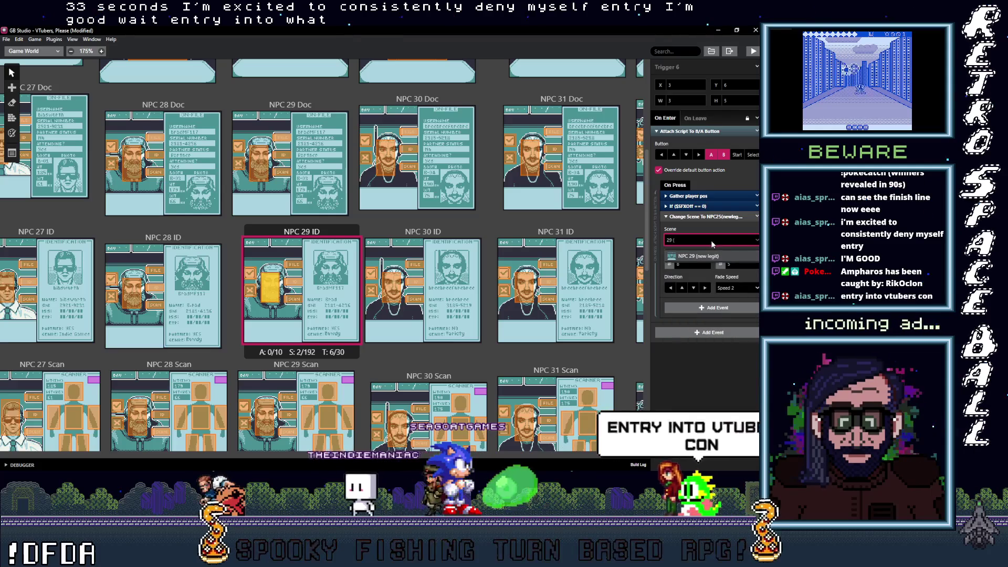
click(304, 284)
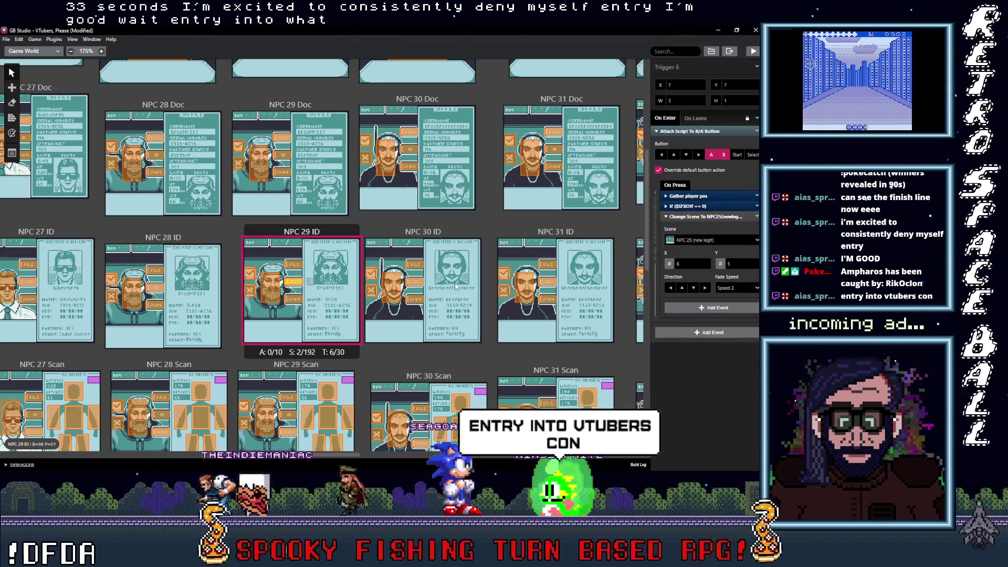
click(701, 241)
text(2)
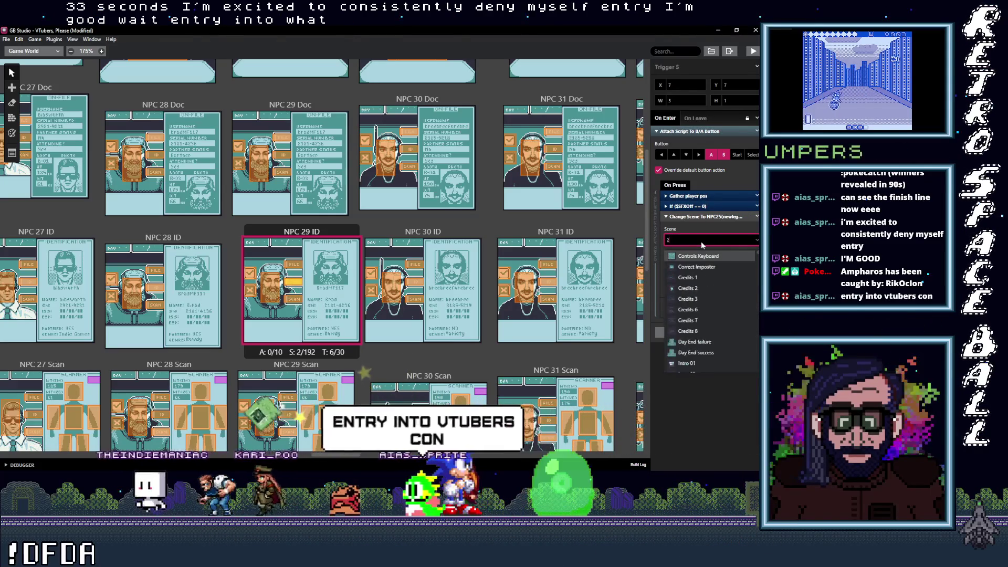
text(9 ()
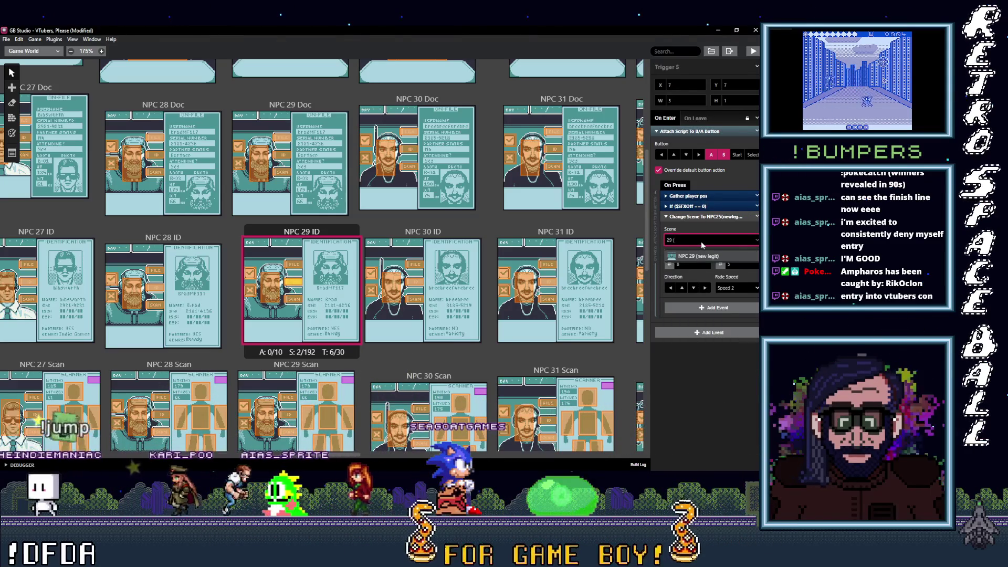
Set the Doc trigger to NPC 29 Doc and keep the Scan trigger on NPC 29 Scan
click(294, 265)
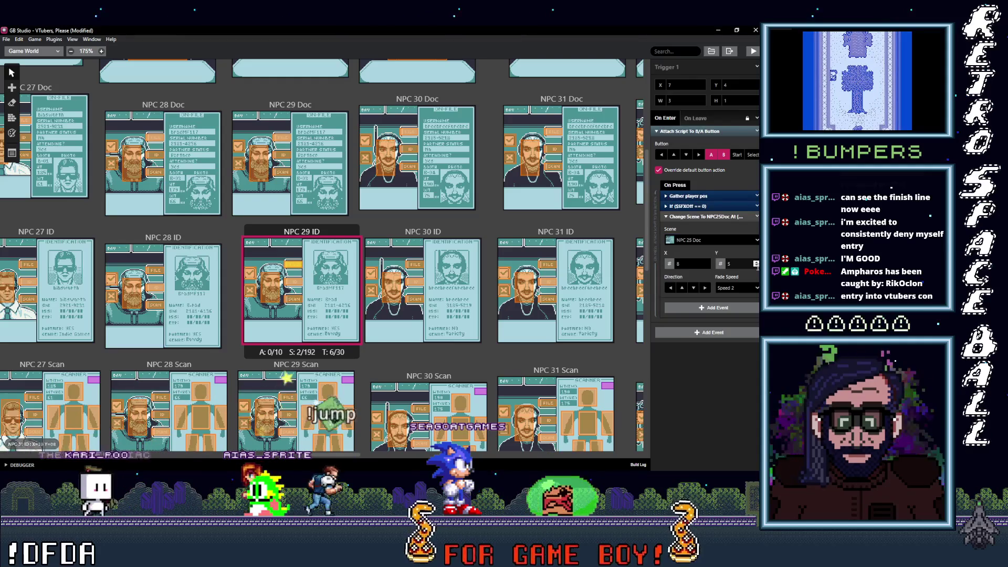
click(727, 240)
text(29)
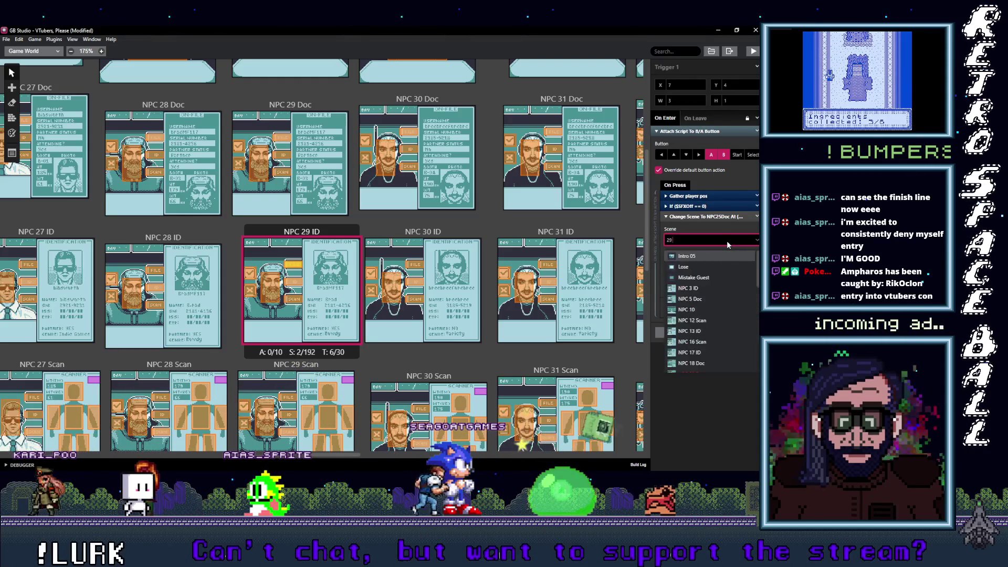
text(NPC 29 Doc)
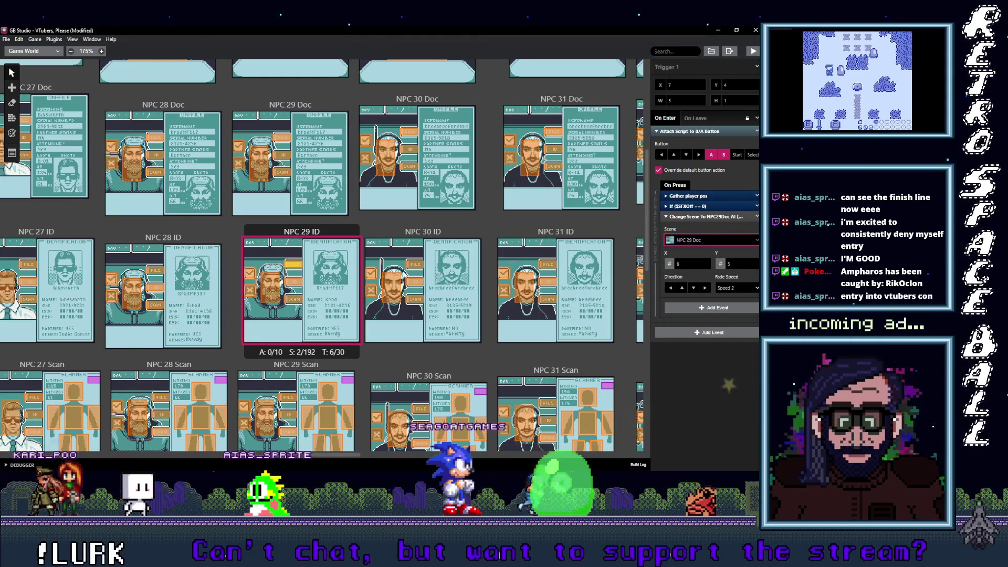
click(696, 241)
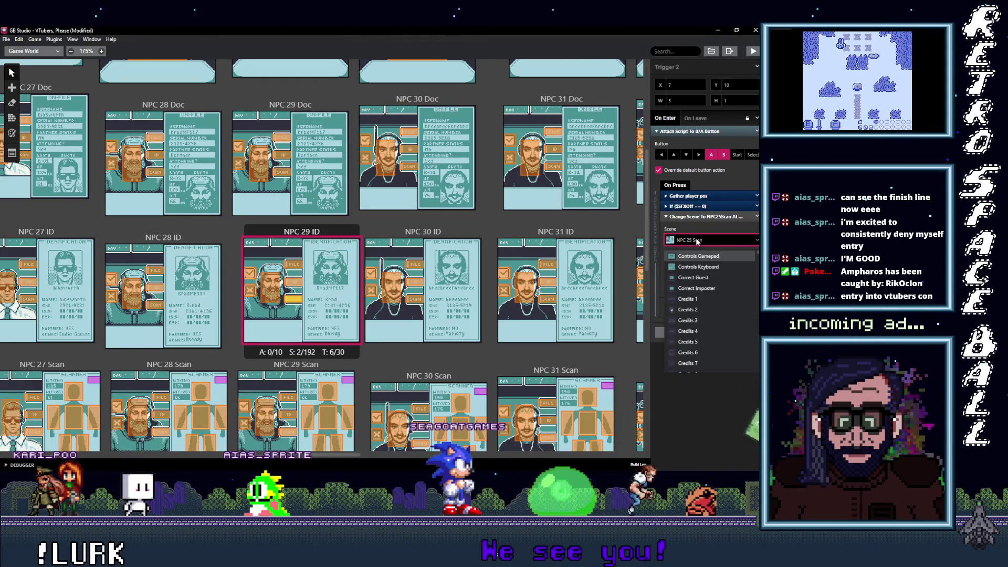
text(25)
click(695, 239)
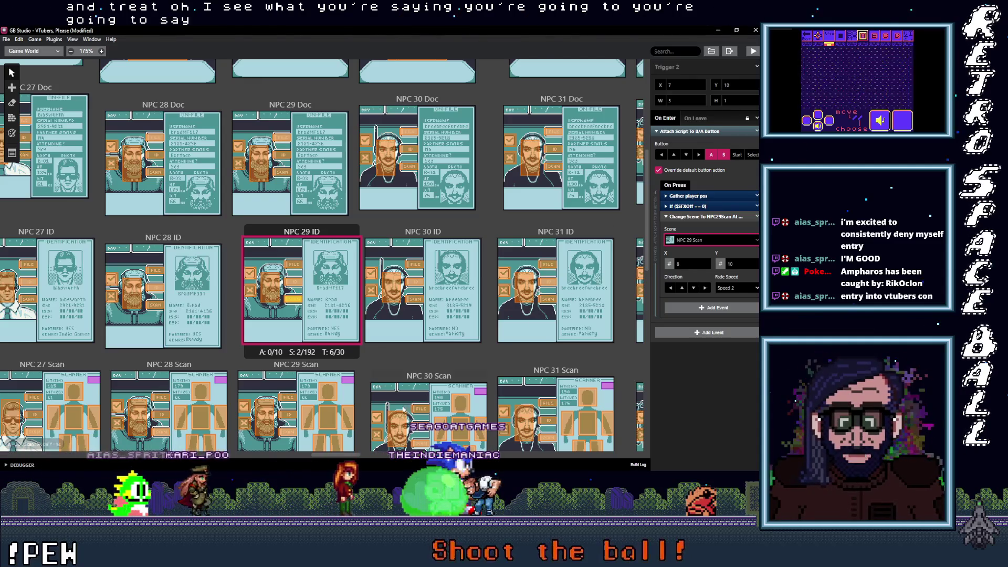
Move the world view over and select the trigger in the NPC 30 ID scene
drag(348, 455, 308, 462)
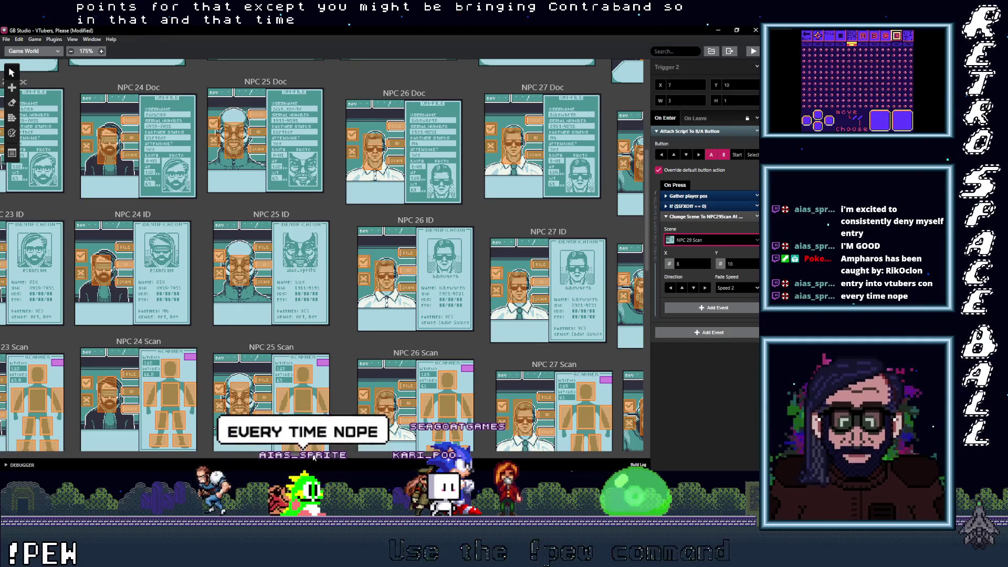
scroll(278, 292, right, 10)
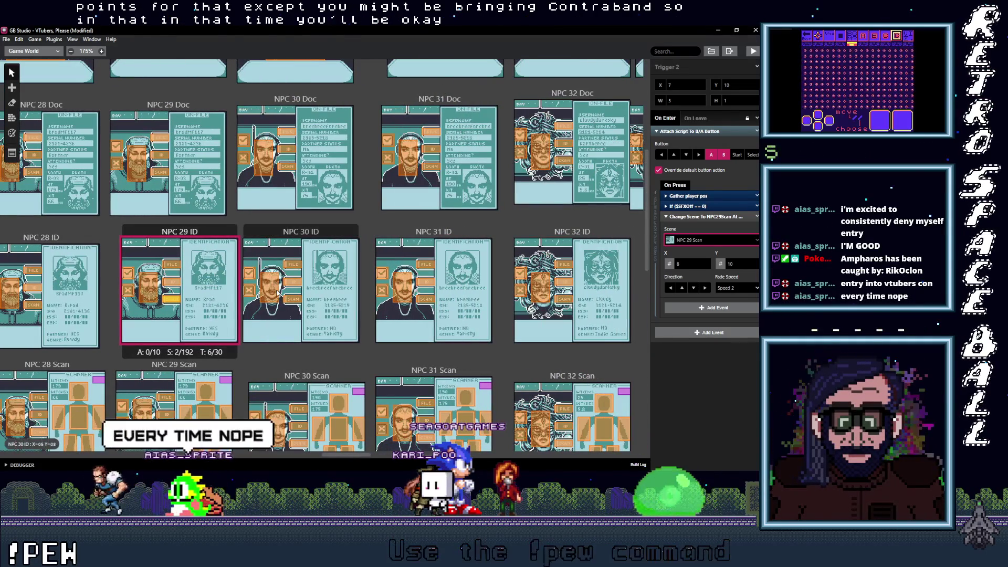
click(273, 289)
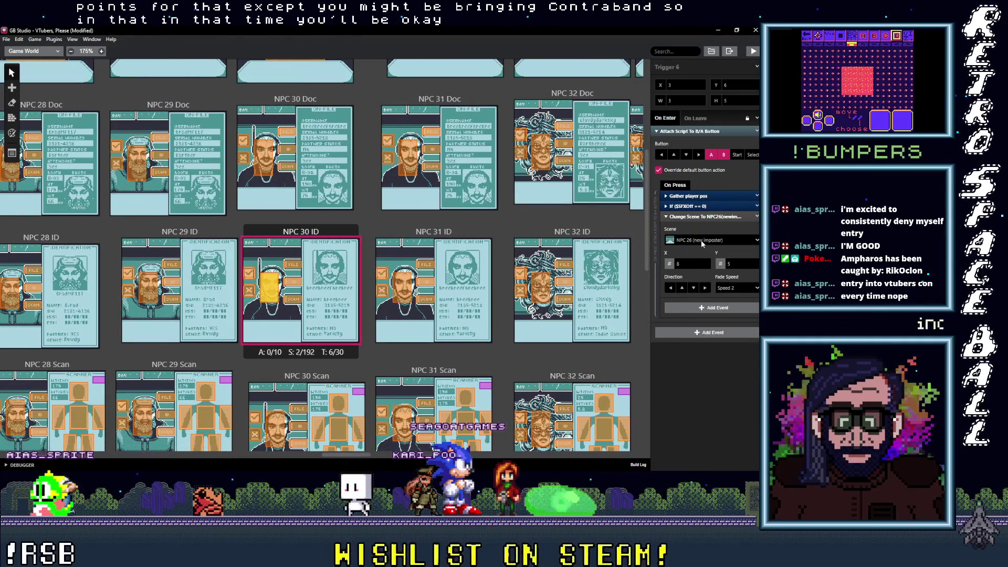
Set NPC 30 ID triggers to NPC 30 (new imposter) and NPC 30 Doc
click(701, 240)
text(30 ()
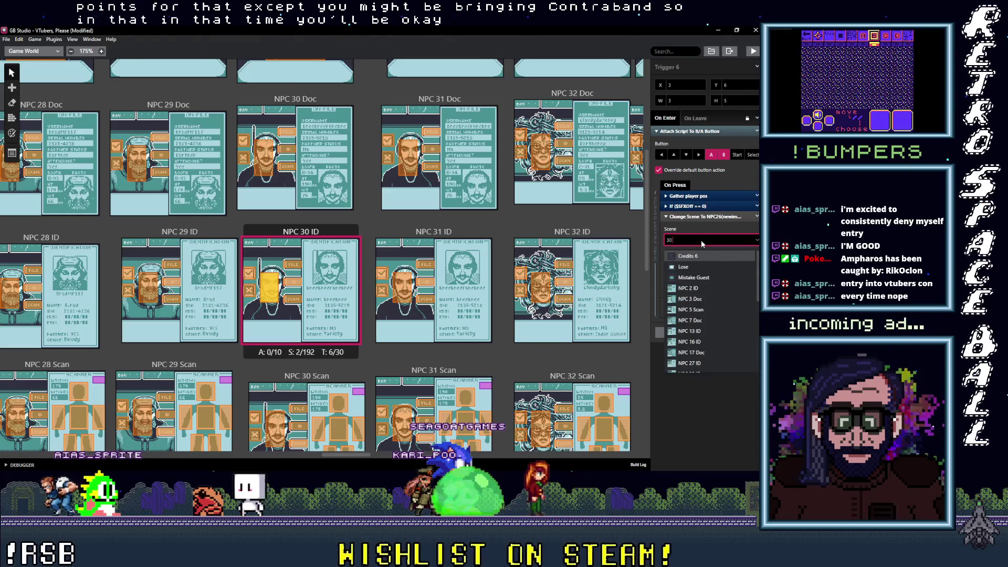
key(Return)
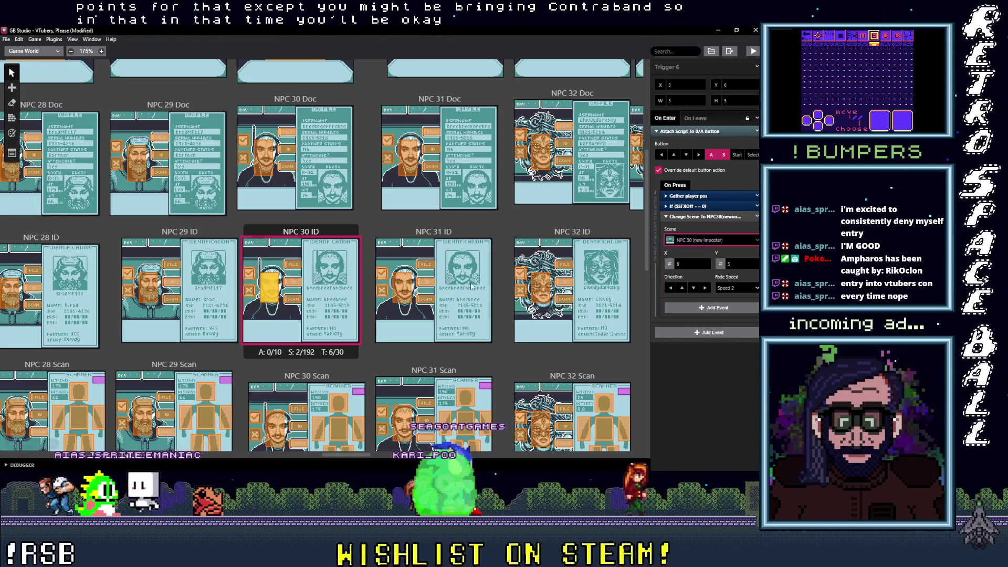
click(705, 241)
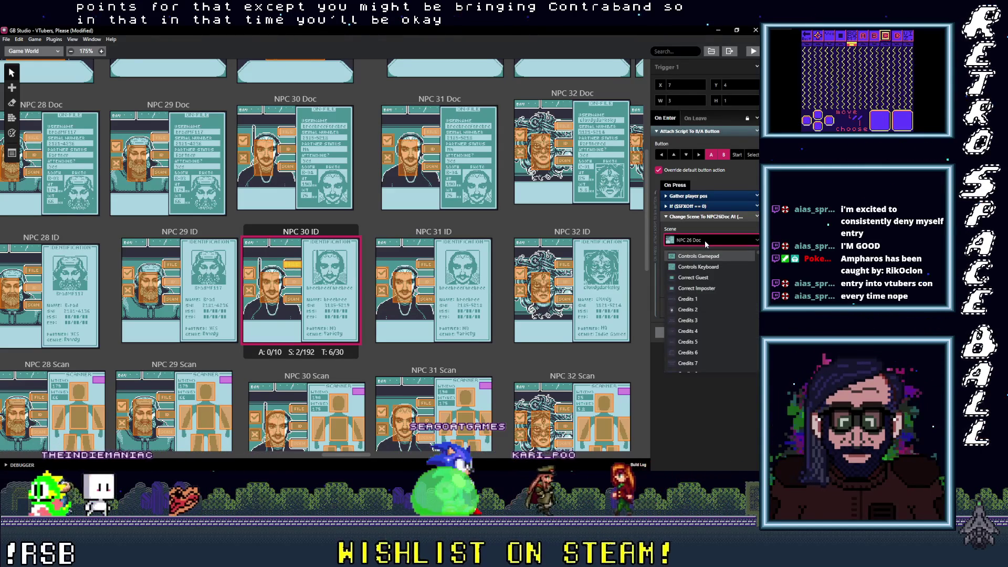
text(30 D)
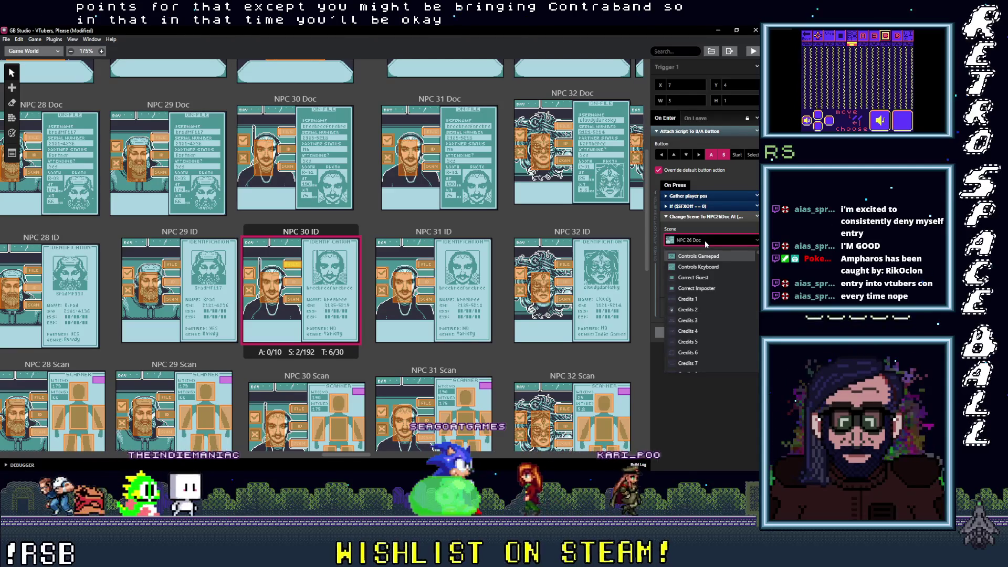
click(717, 255)
Filter the next NPC 30 ID trigger's destination list by '(' after fixing a typo
click(300, 286)
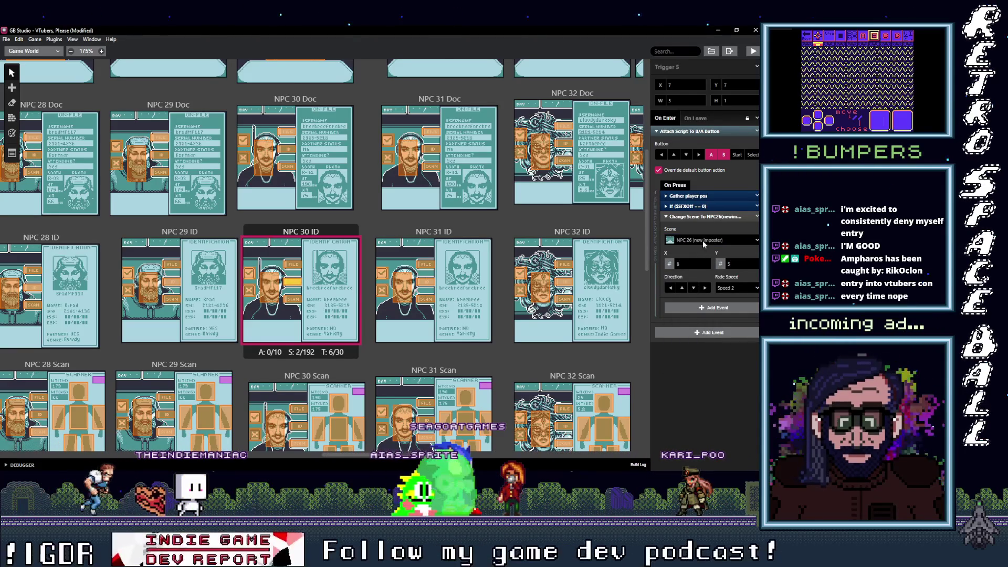
click(702, 240)
text(I)
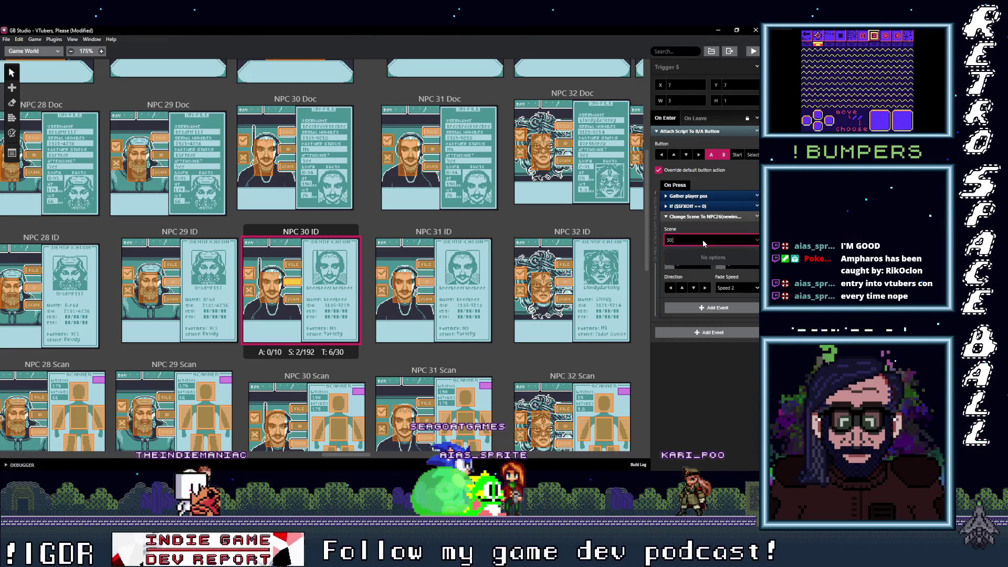
key(BackSpace)
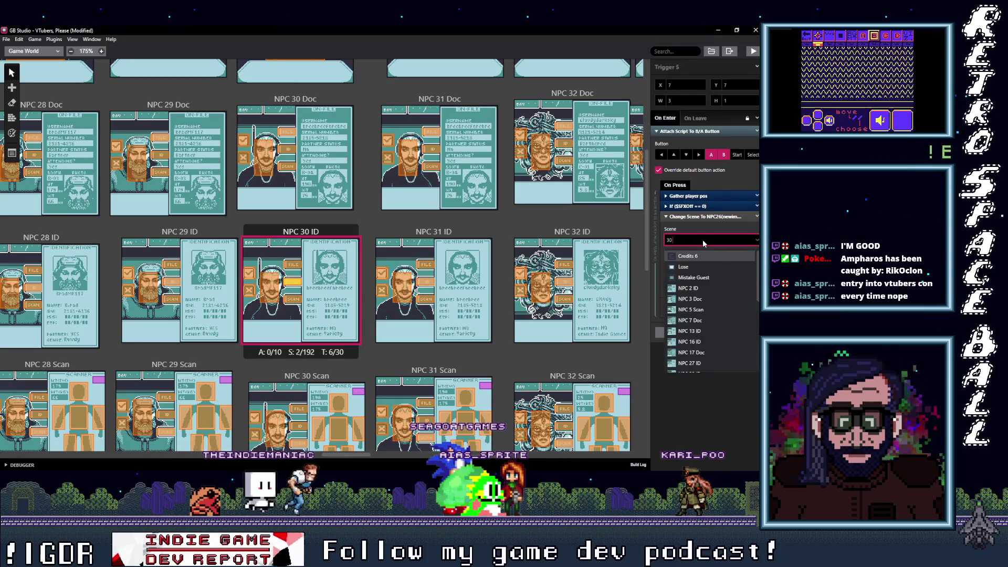
text(()
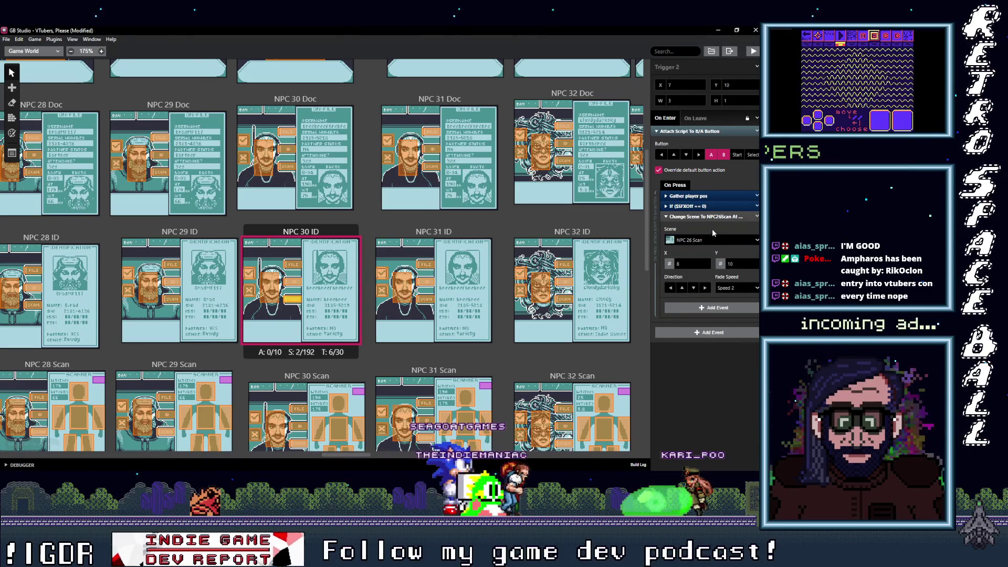
Point the Scan trigger to NPC 30 Scan, recheck the first trigger, then select NPC 31 ID's trigger
click(717, 240)
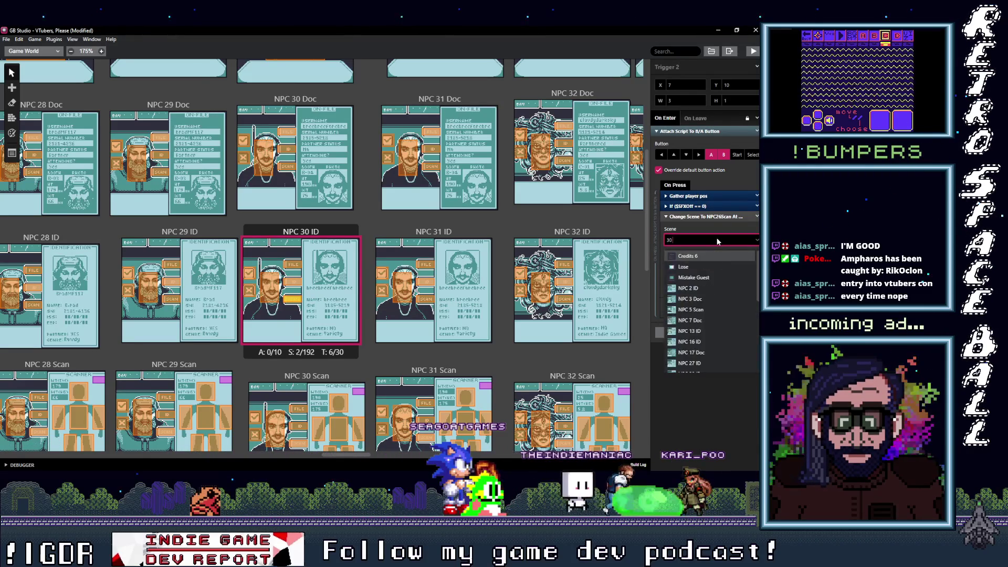
text(30 Scan)
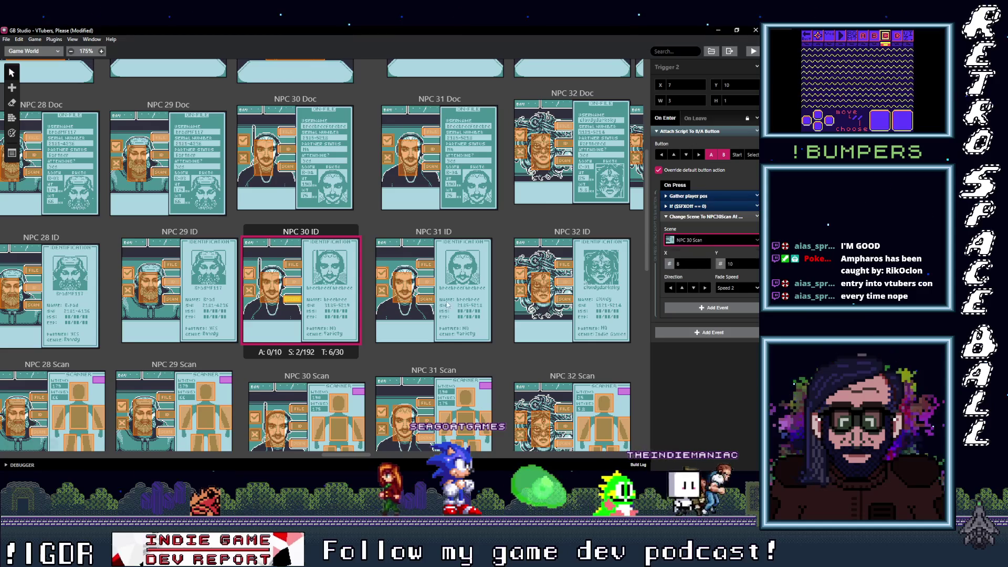
click(272, 290)
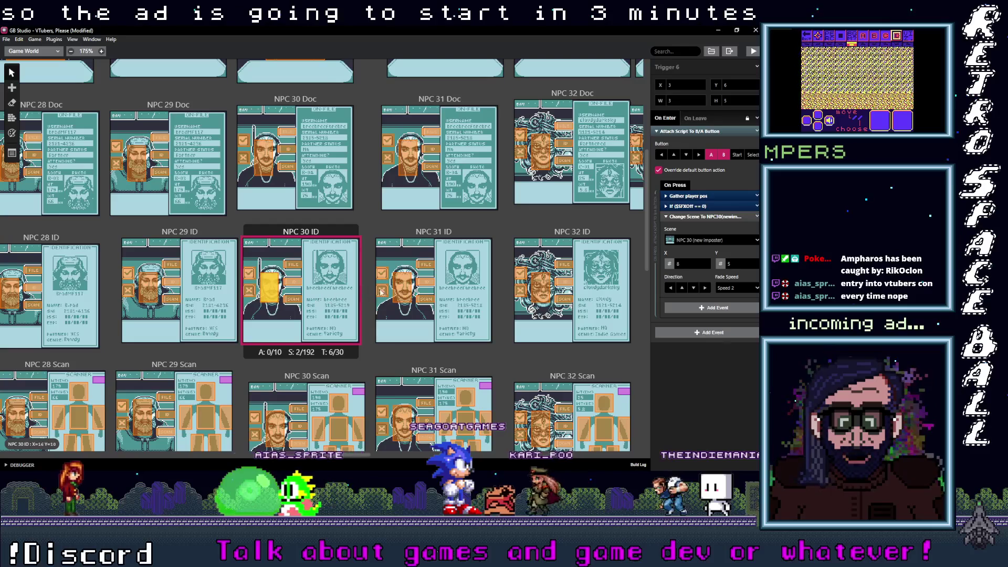
click(404, 286)
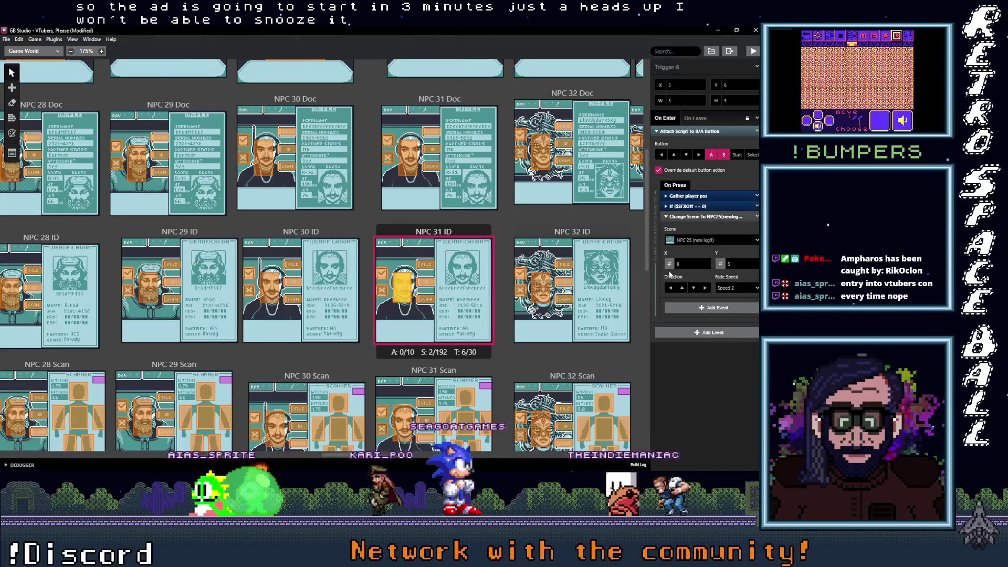
Point two NPC 31 ID triggers at NPC 31 (new legit) using the '31 (' filter
click(702, 241)
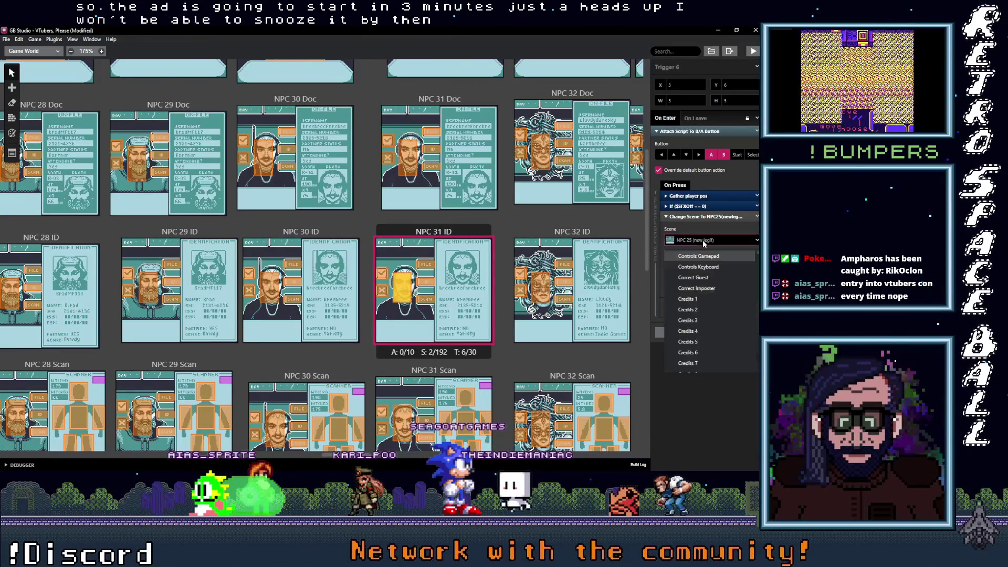
text(31)
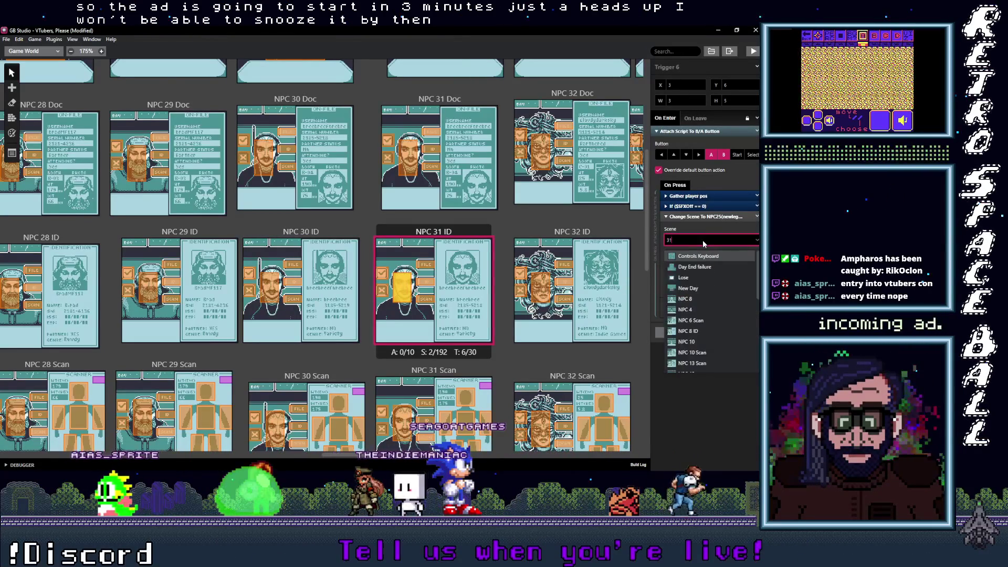
text( ()
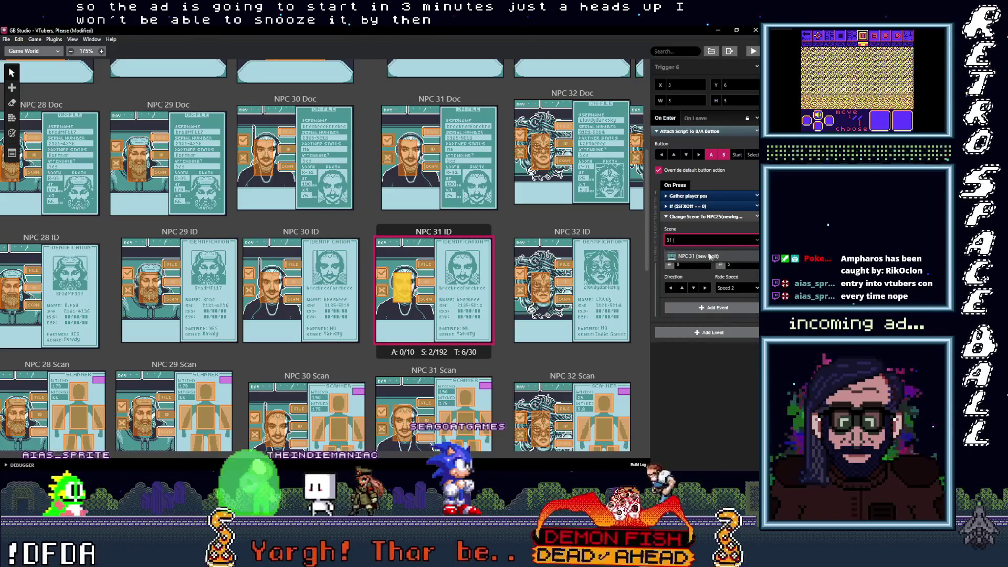
click(425, 287)
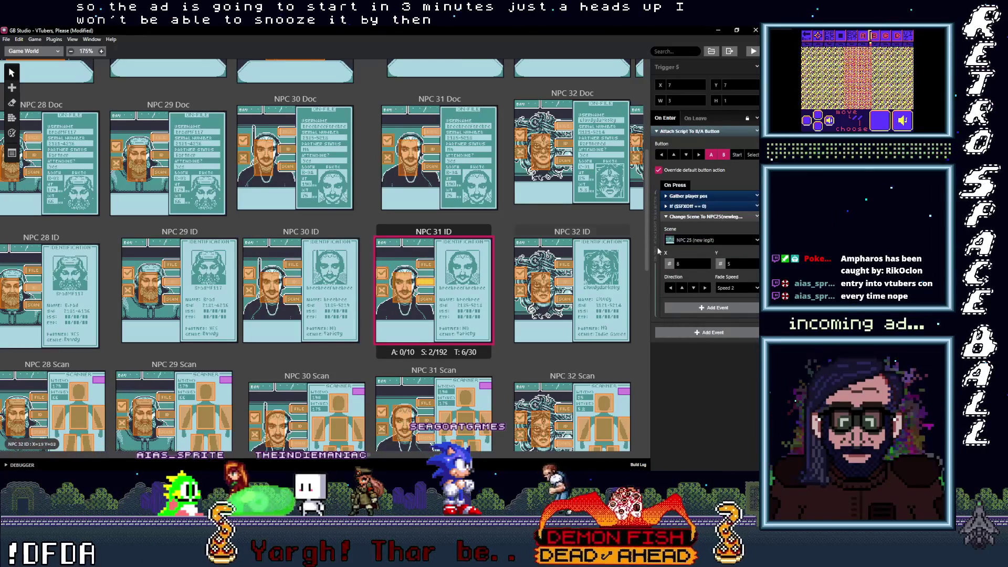
click(701, 240)
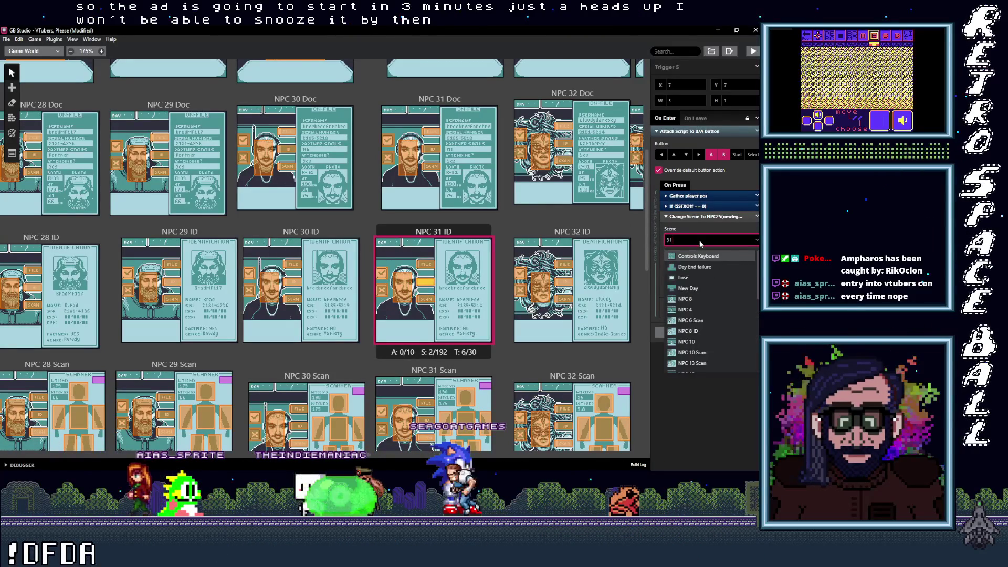
text(NPC 31 (new legit)
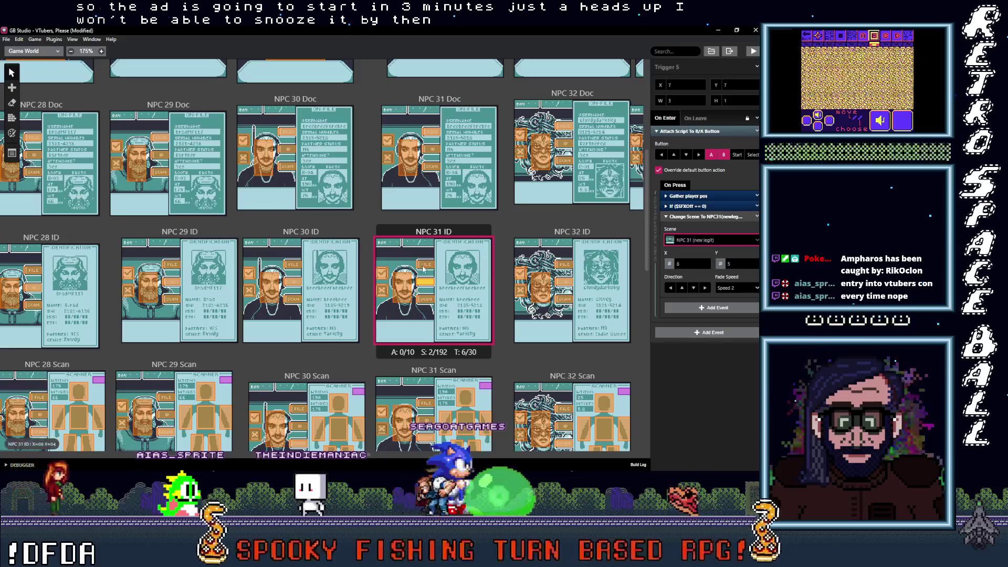
Set the upper NPC 31 ID trigger's destination to NPC 31 Doc
click(426, 264)
click(710, 239)
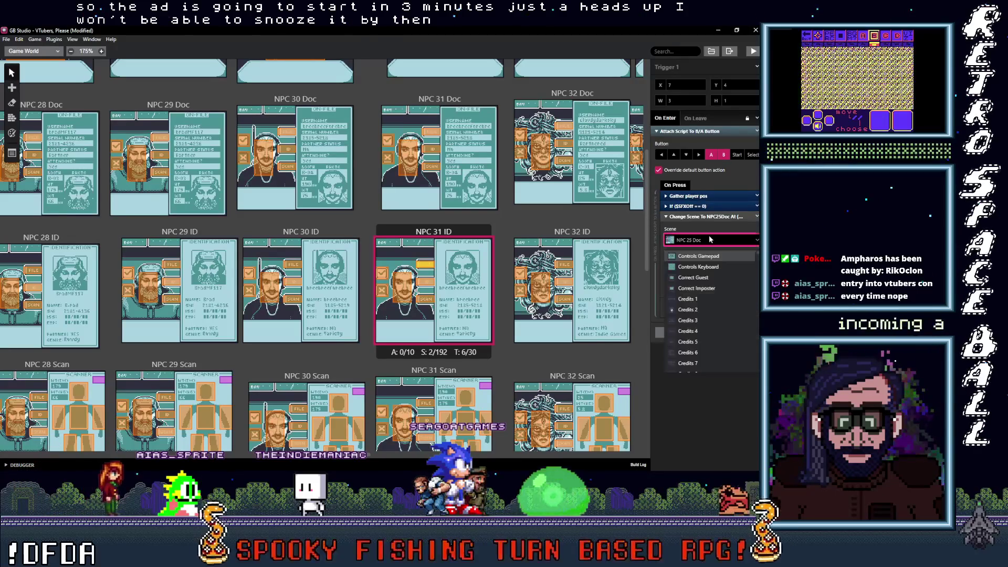
text(31 D)
key(Return)
Set the lower trigger's destination to NPC 31 Scan and check another trigger
click(426, 299)
click(713, 241)
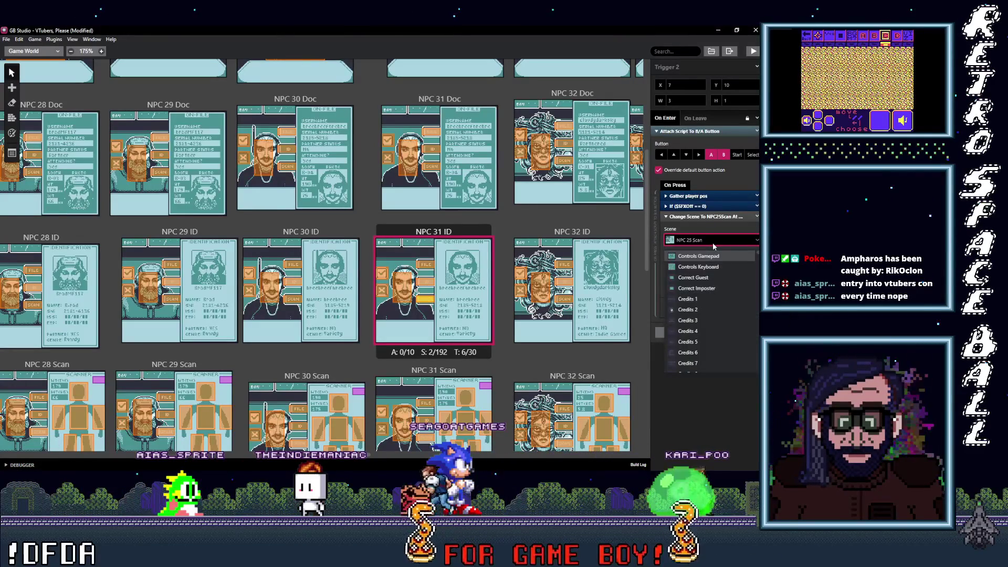
text(31 S)
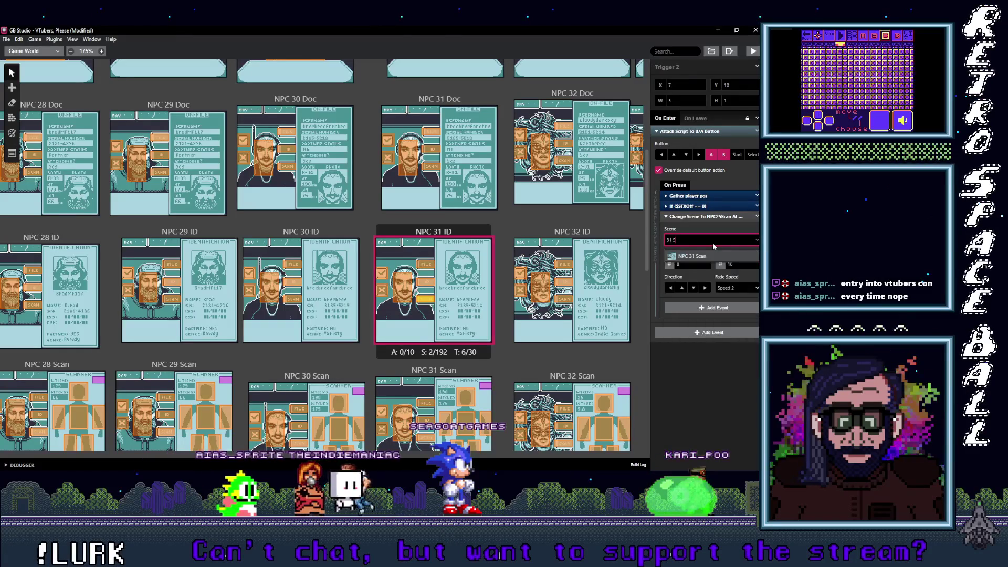
click(697, 257)
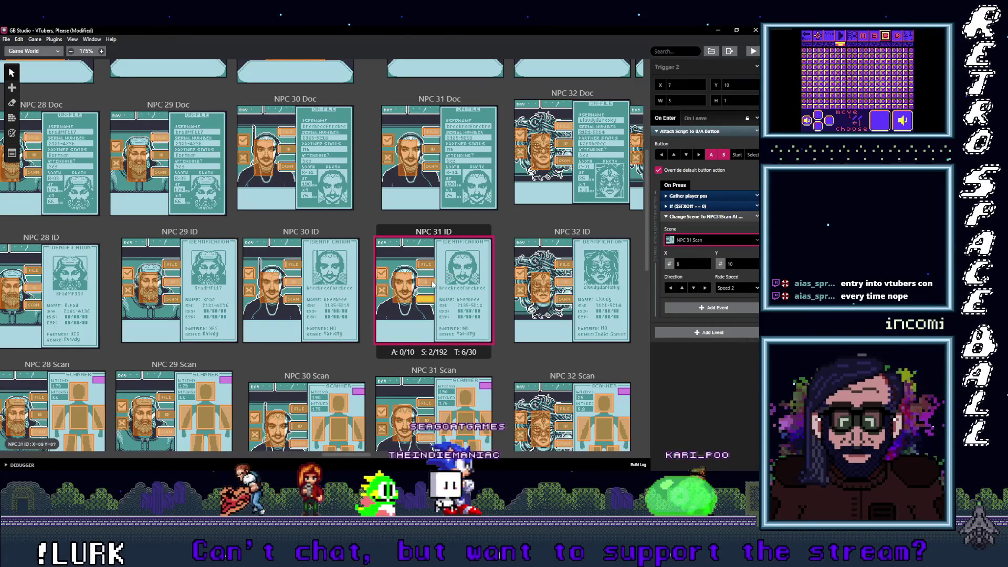
click(433, 283)
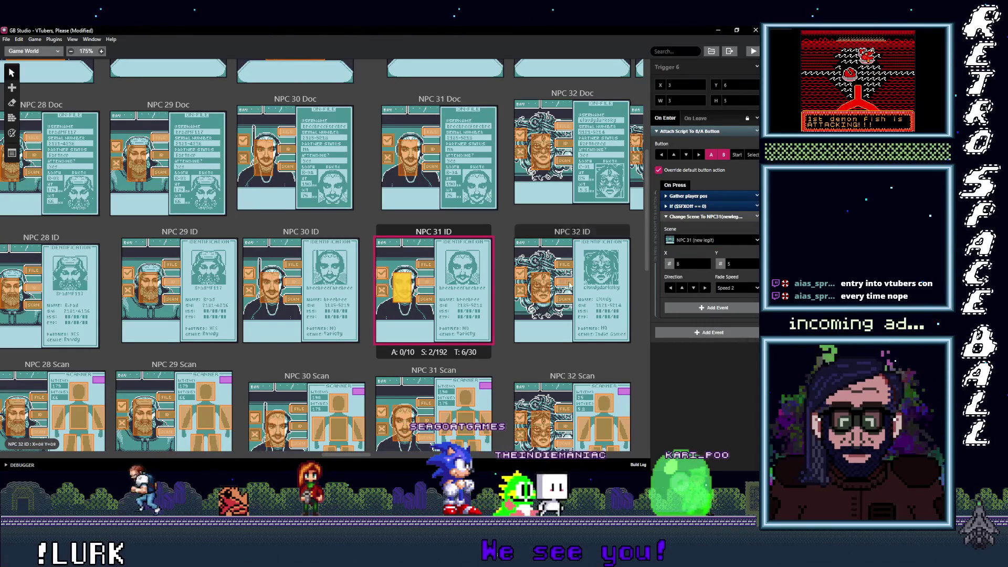
Point NPC 32 ID's trigger to NPC 32 (new imposter) and filter another by '32 ('
click(541, 286)
click(713, 240)
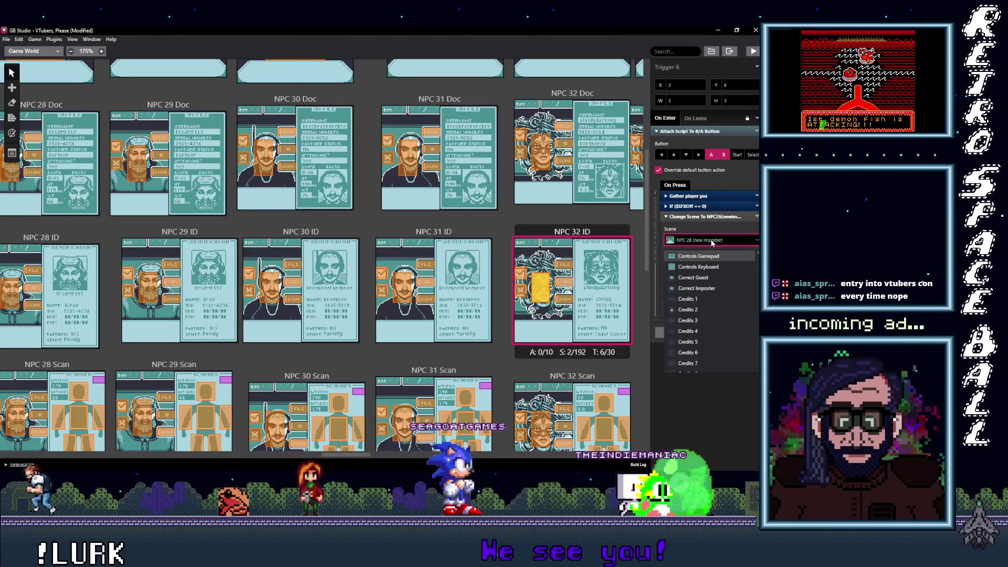
text(32 ()
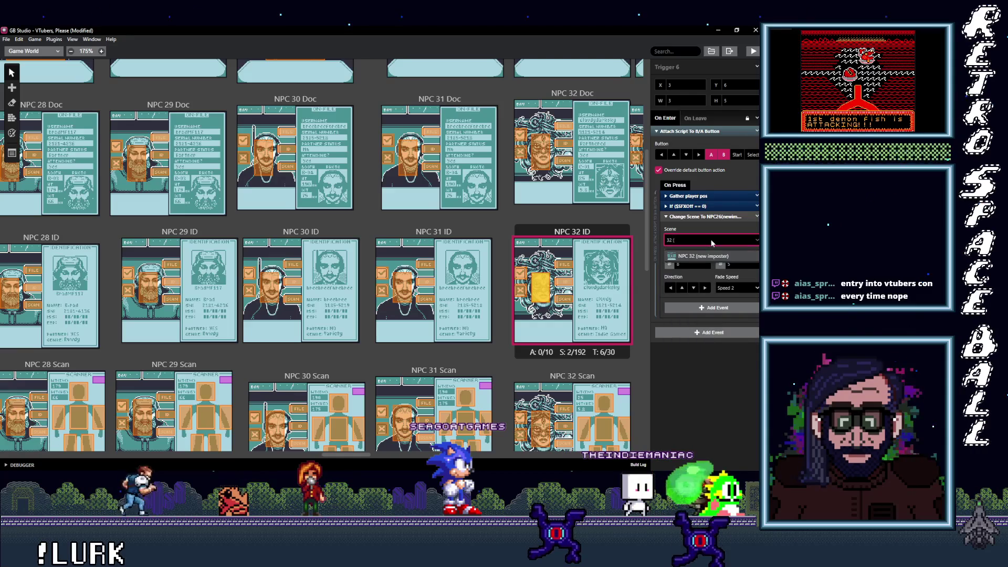
click(710, 258)
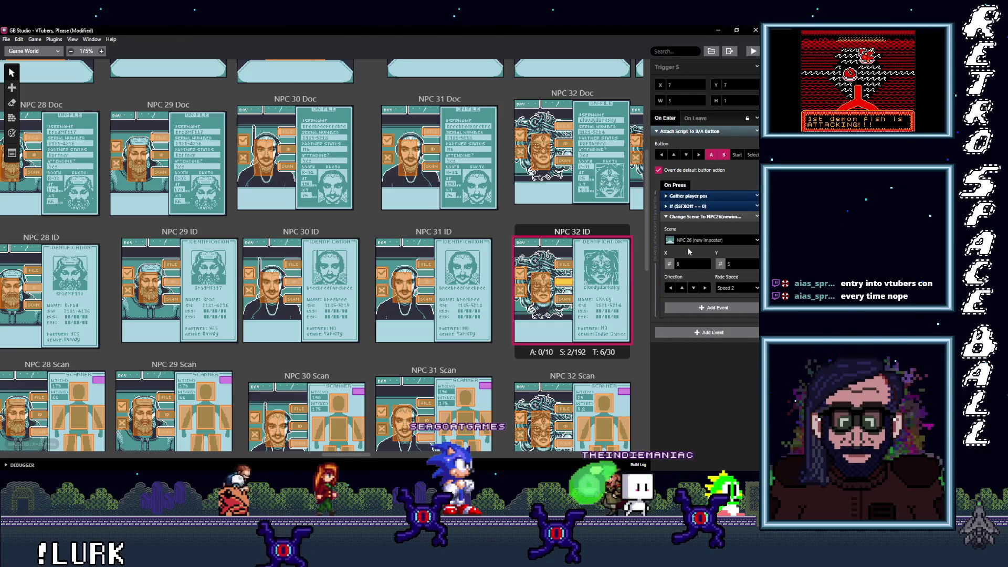
click(704, 240)
text(32)
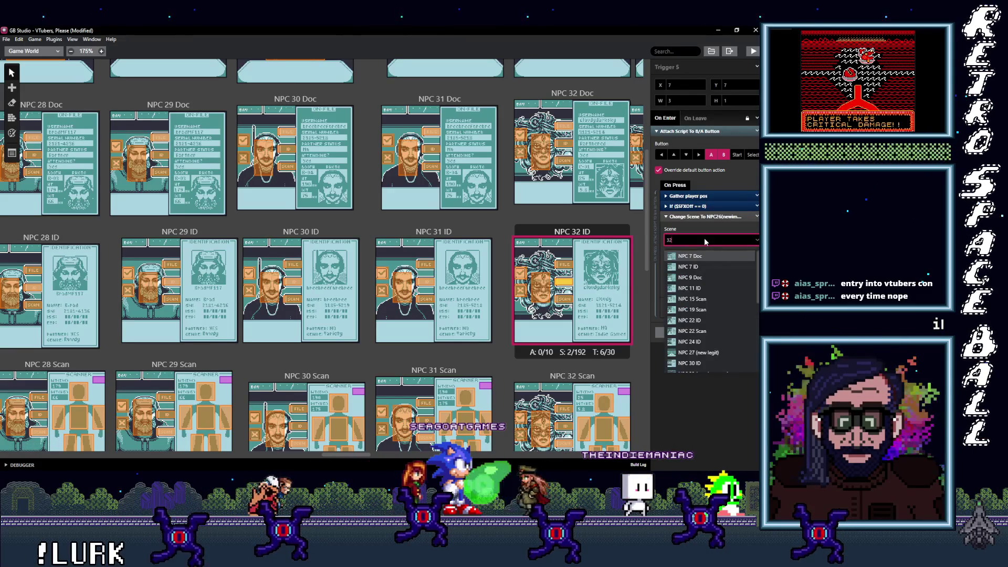
text( ()
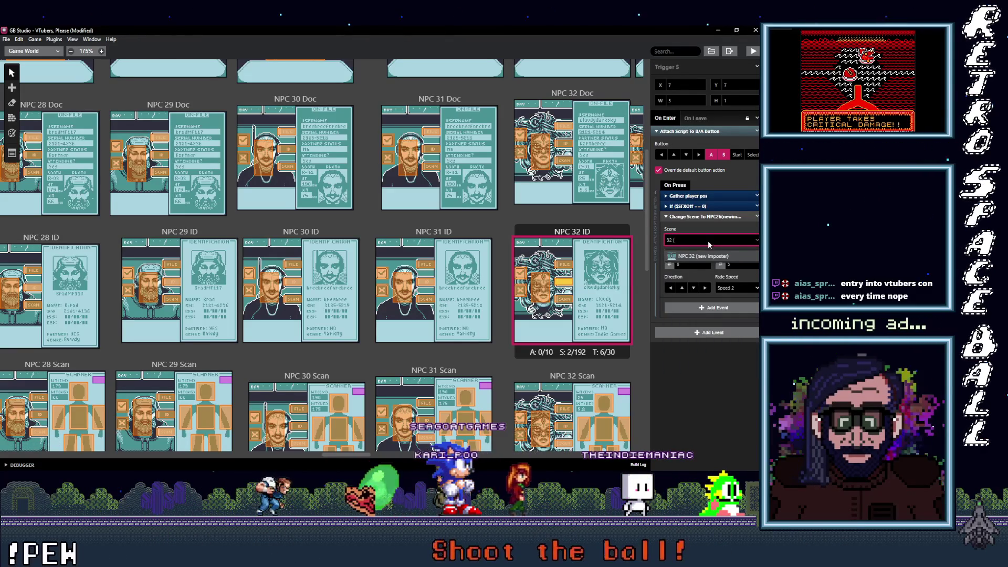
Set the upper NPC 32 ID trigger's destination to NPC 32 Doc
click(708, 256)
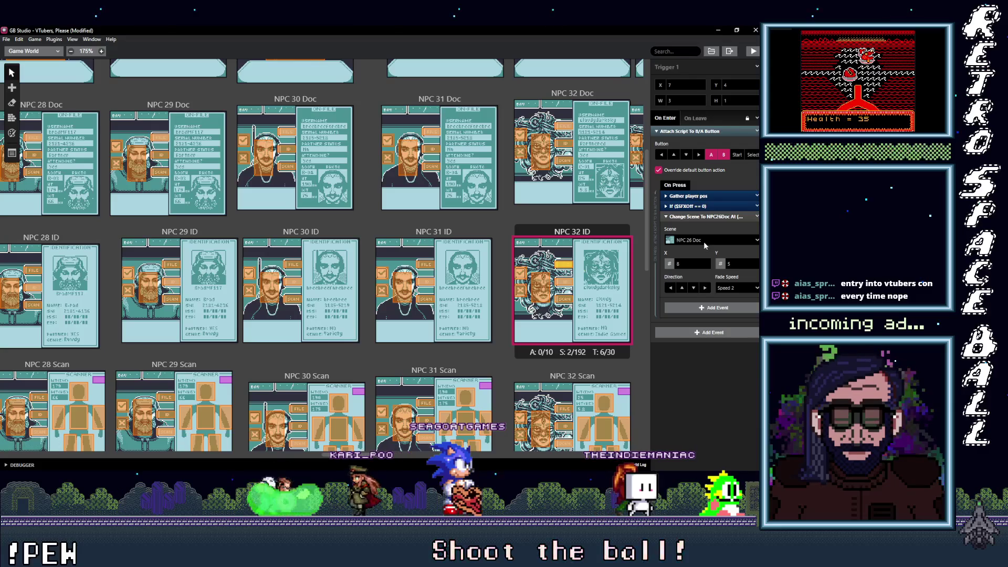
click(703, 240)
text(32 D)
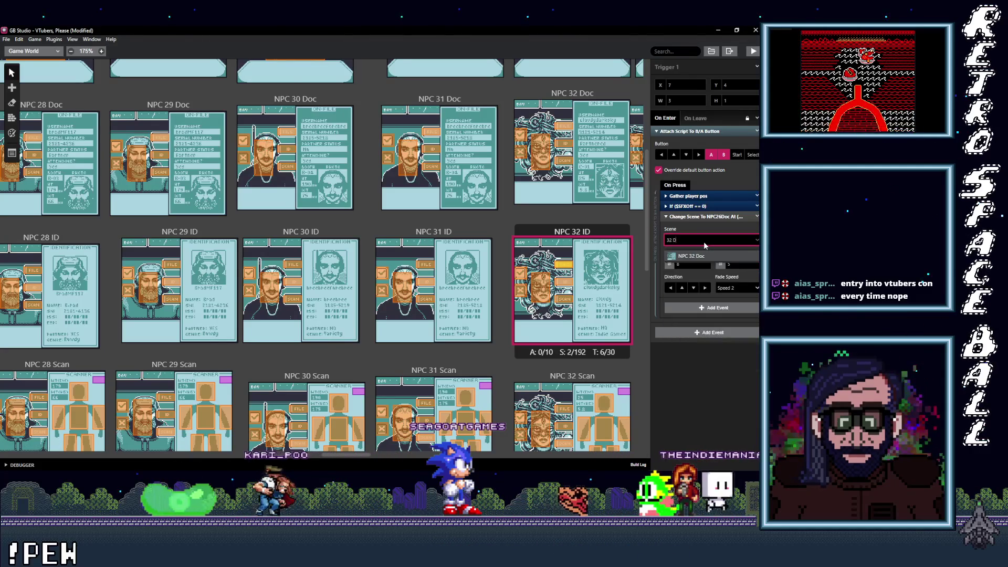
key(Return)
Change the lower trigger from NPC 26 Scan to NPC 32 Scan
click(567, 299)
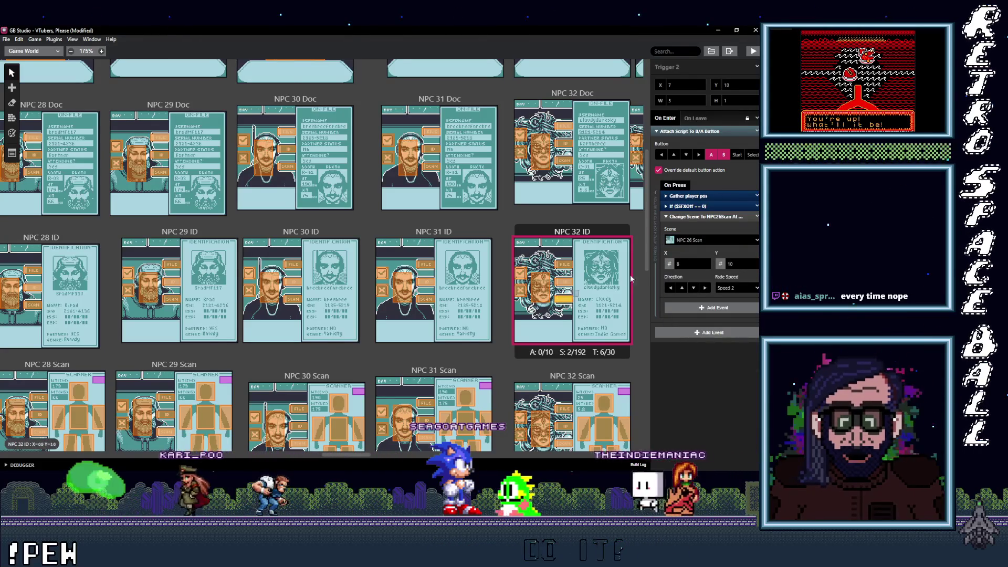
click(713, 243)
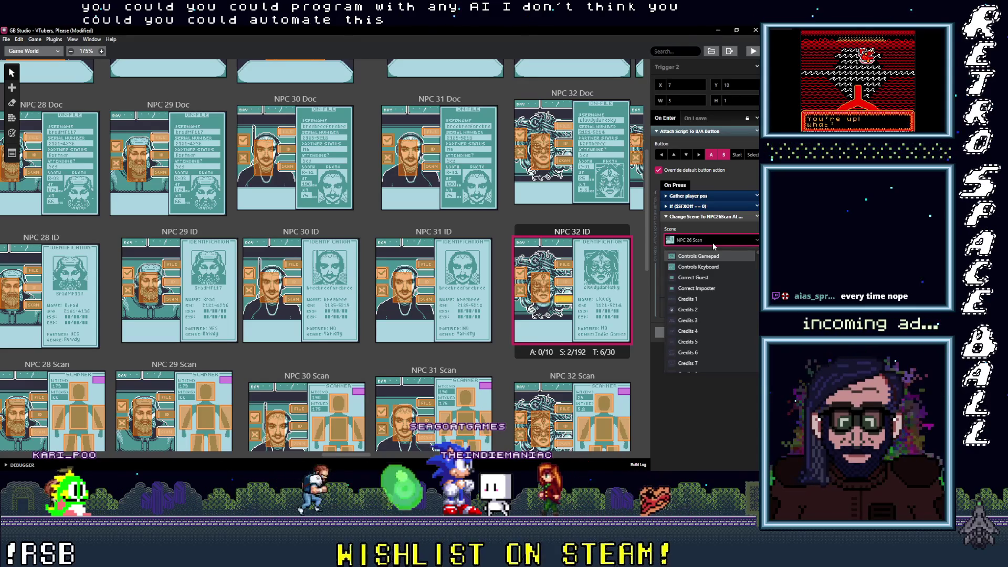
text(32)
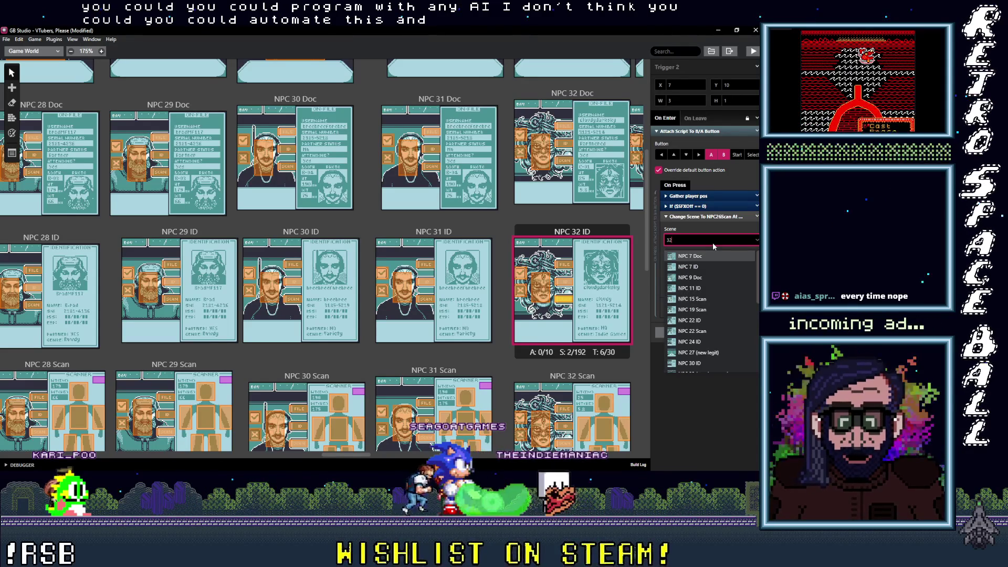
text( S)
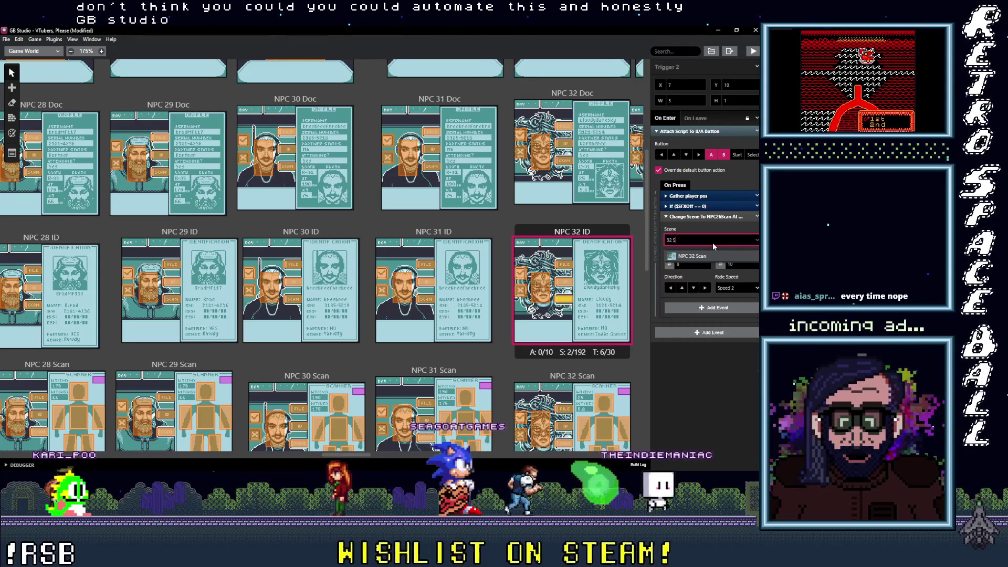
click(708, 256)
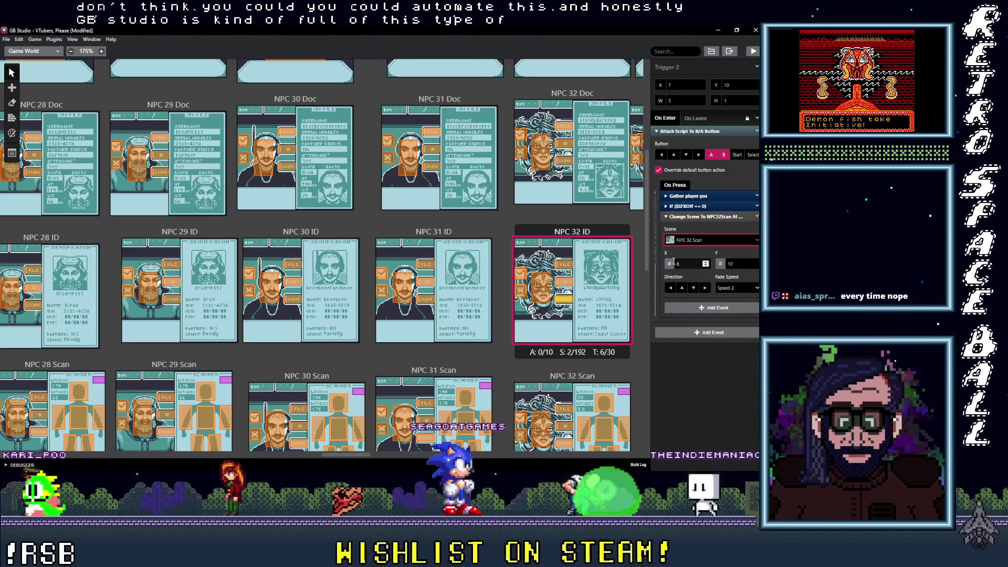
Pan to NPC 33 ID and point its trigger at NPC 33 (new legit)
drag(337, 455, 378, 455)
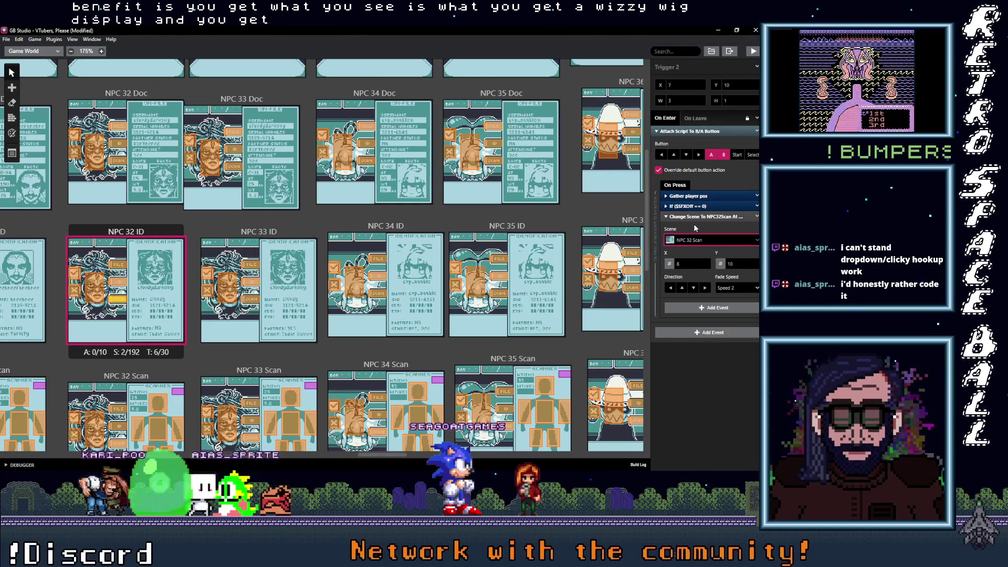
click(235, 288)
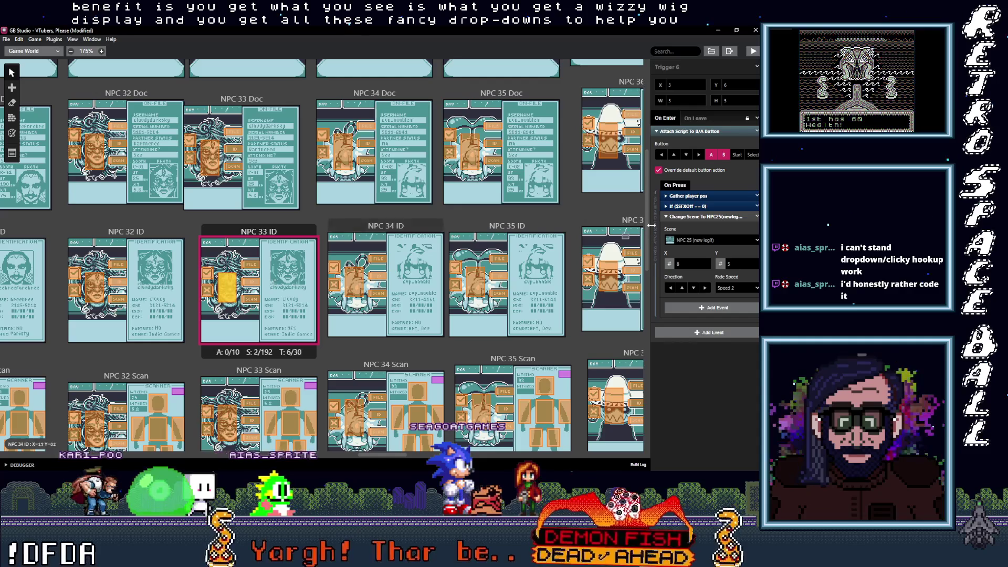
click(695, 240)
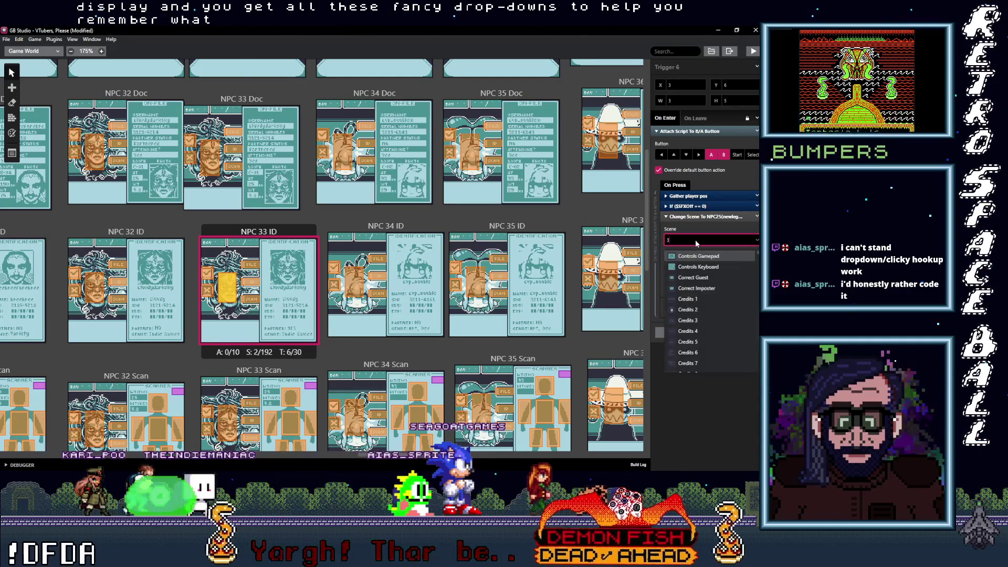
text(33)
key(Return)
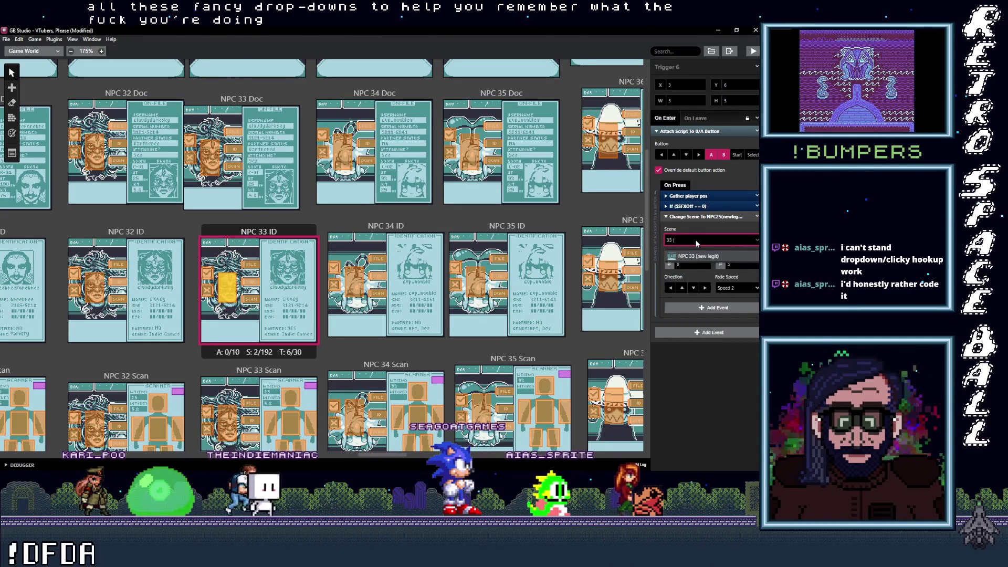
Retarget the NPC 25 Doc trigger to NPC 33 Doc and another trigger to NPC 33 ID
click(251, 264)
click(726, 239)
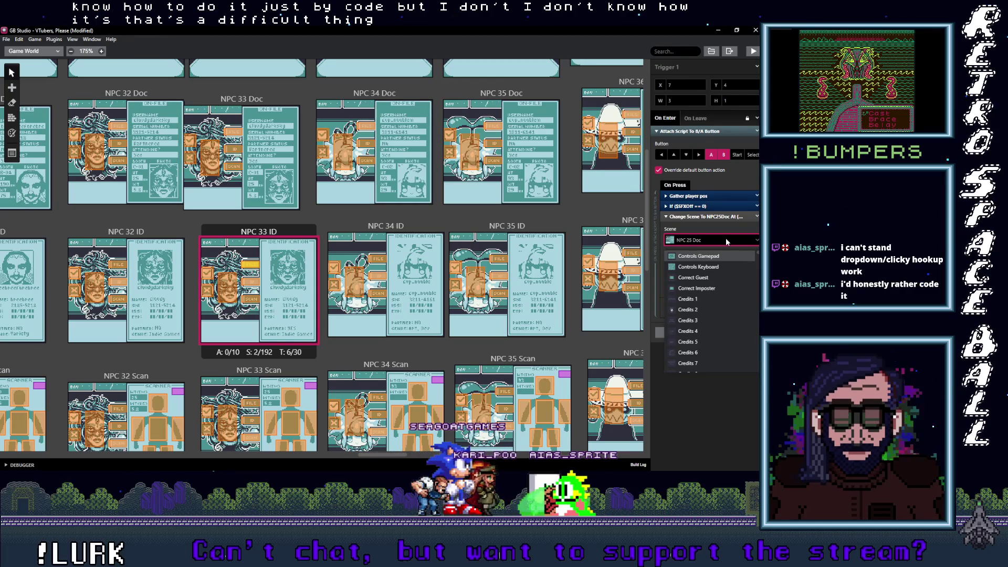
text(D)
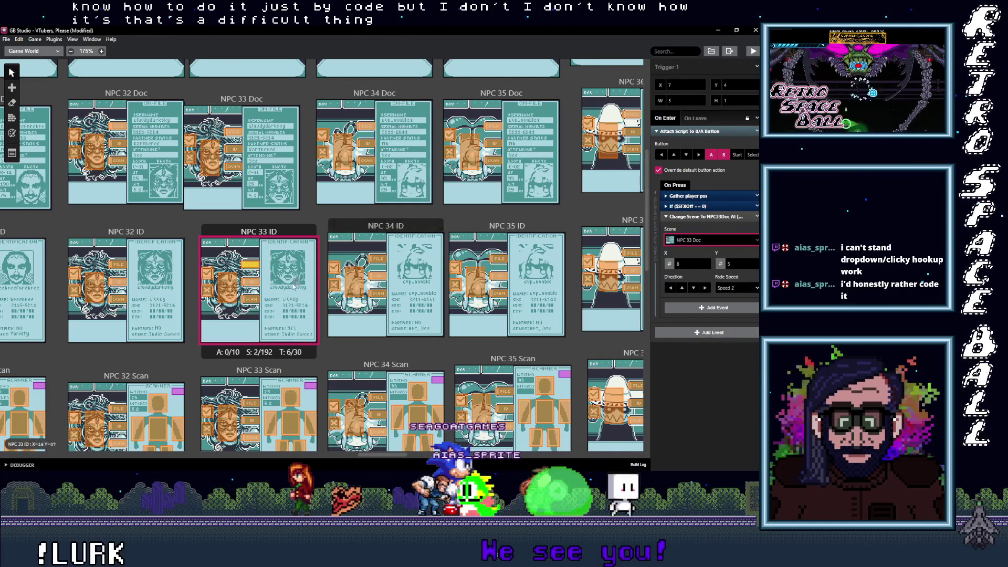
click(711, 241)
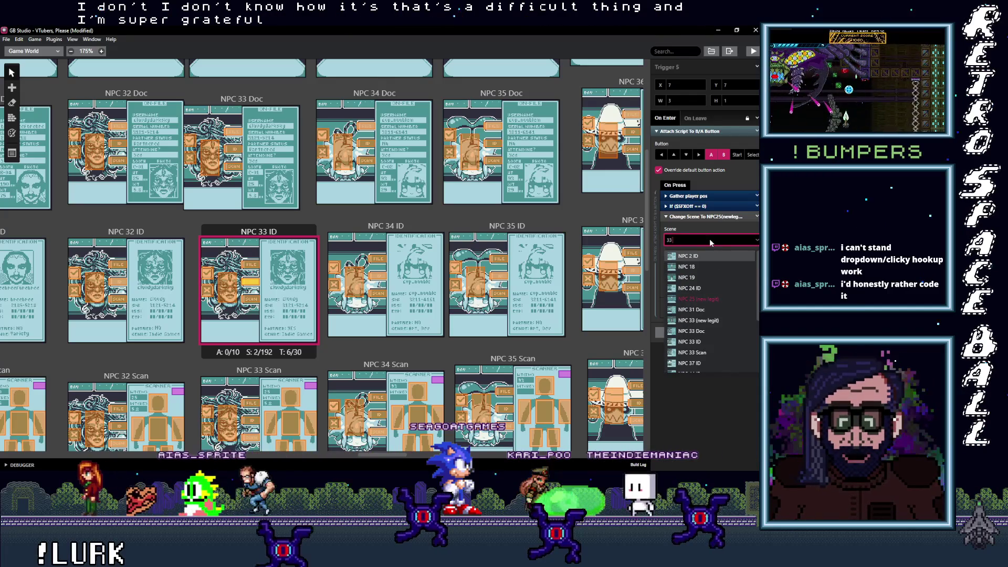
text(33 I)
click(708, 254)
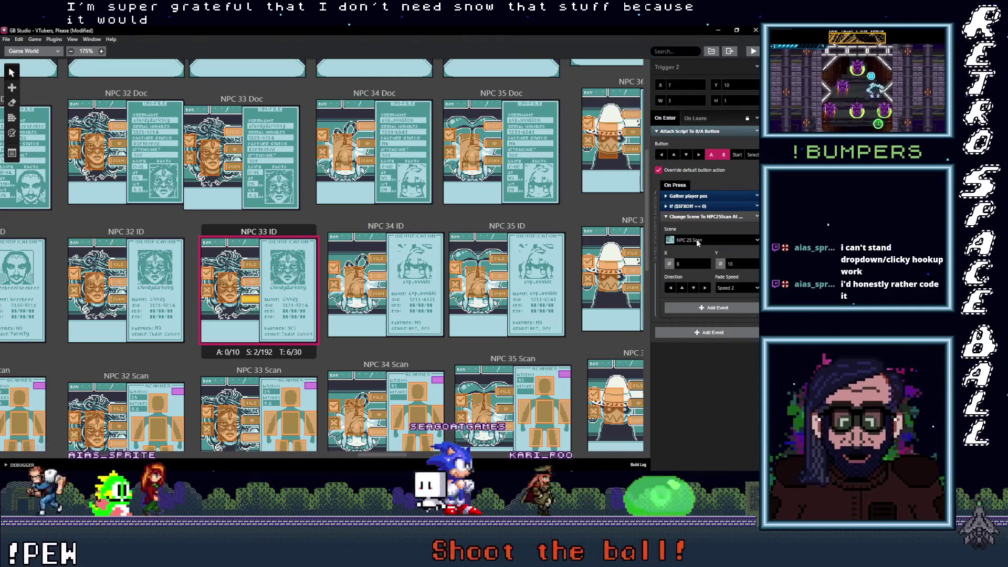
Change the NPC 25 Scan trigger's destination to NPC 33 Scan
click(707, 239)
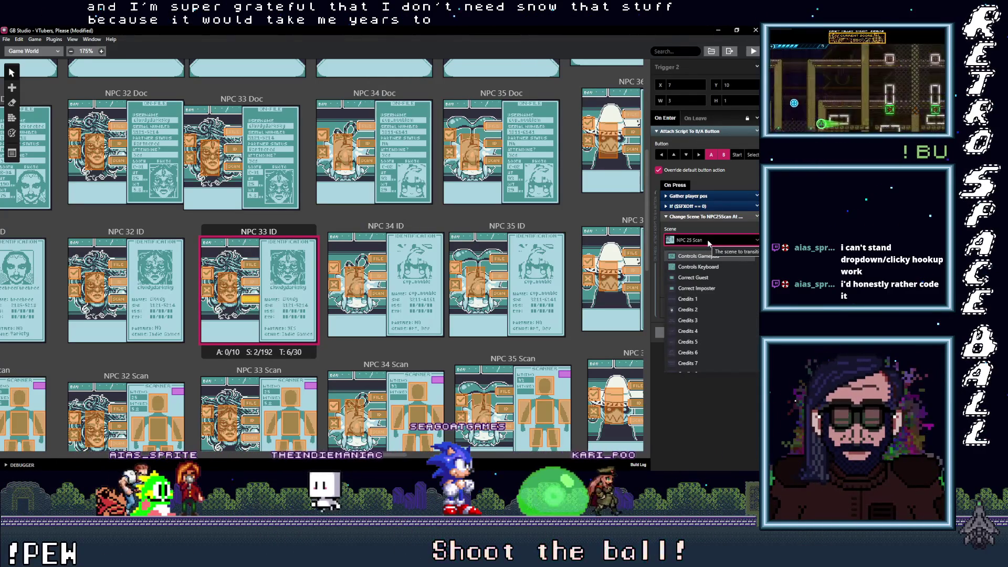
text(33 S)
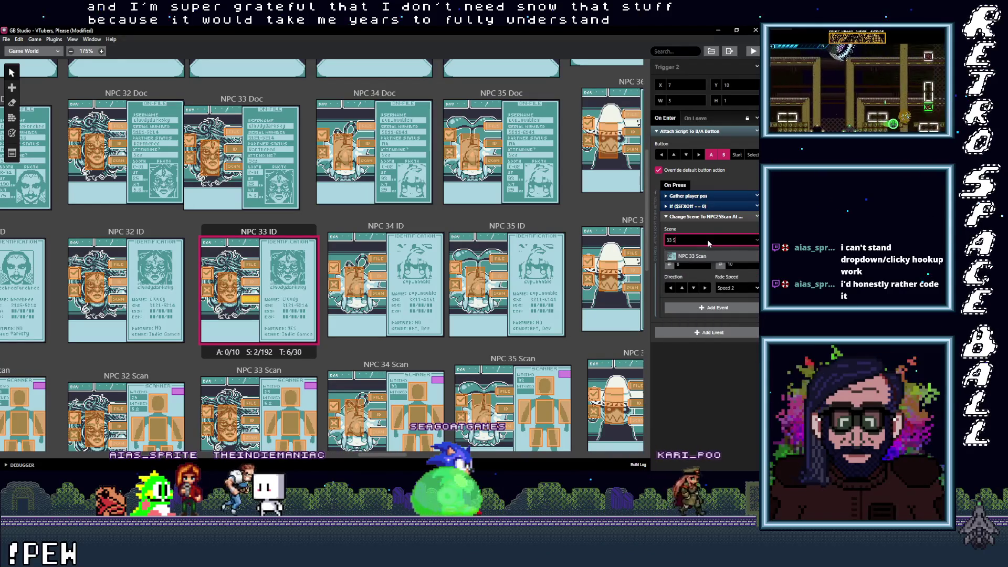
click(703, 256)
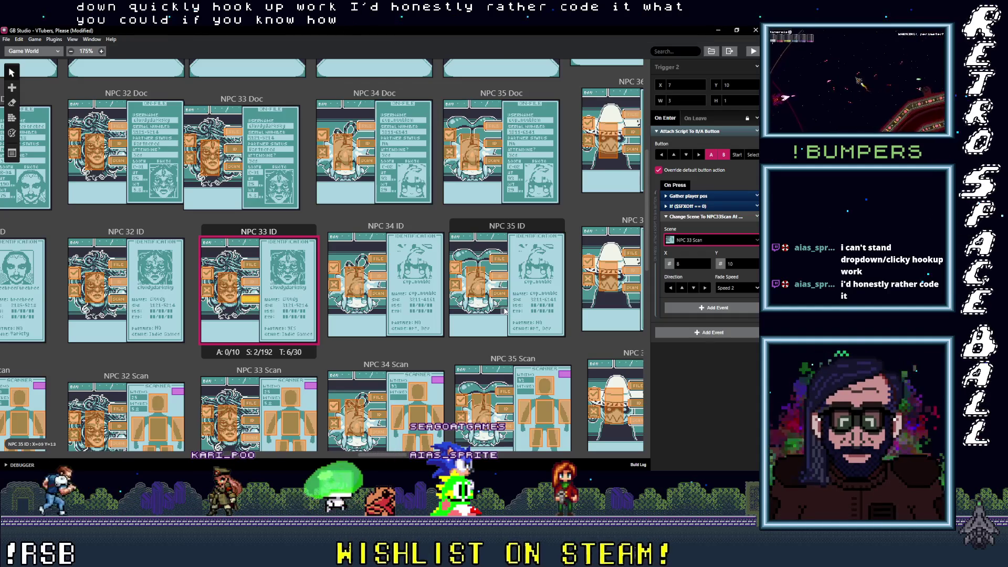
Retarget two NPC 34 ID triggers to NPC 34 Doc and NPC 34 (new imposter)
click(380, 264)
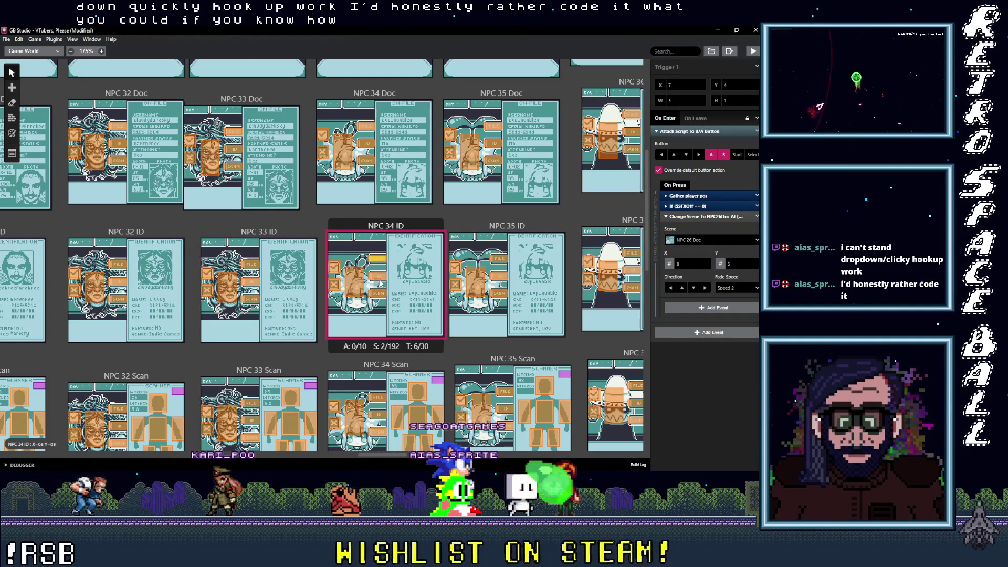
click(703, 241)
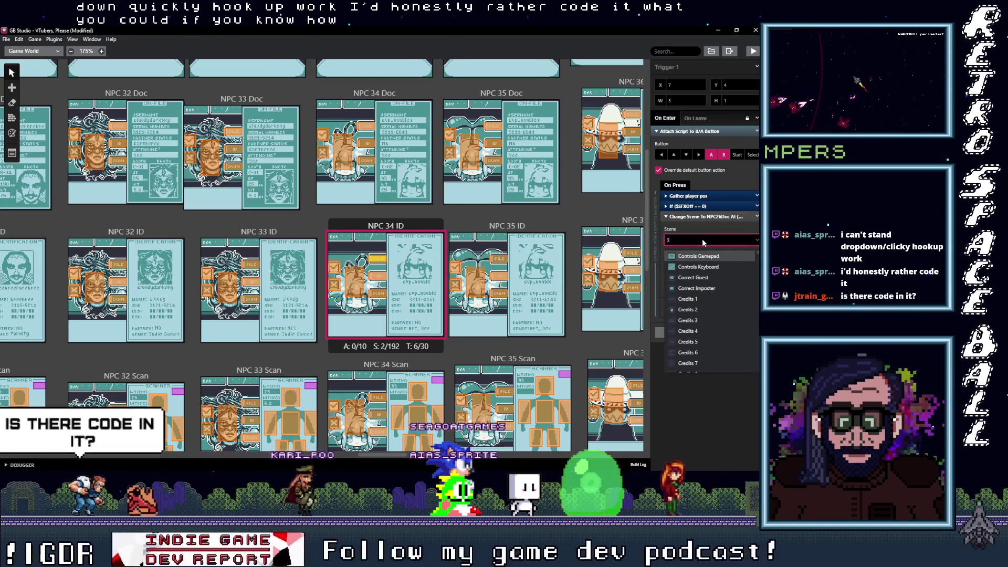
text(34 D)
key(Return)
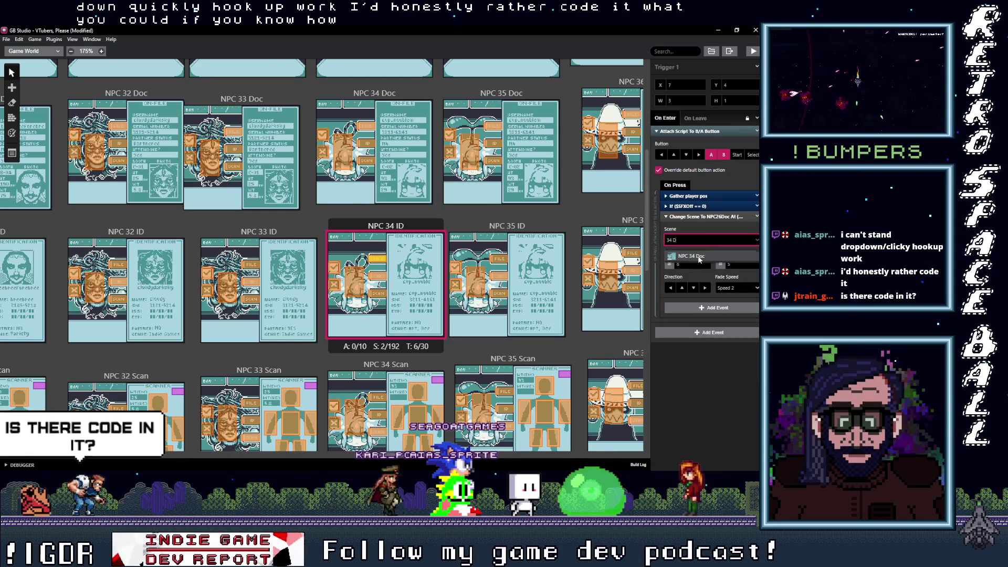
click(378, 276)
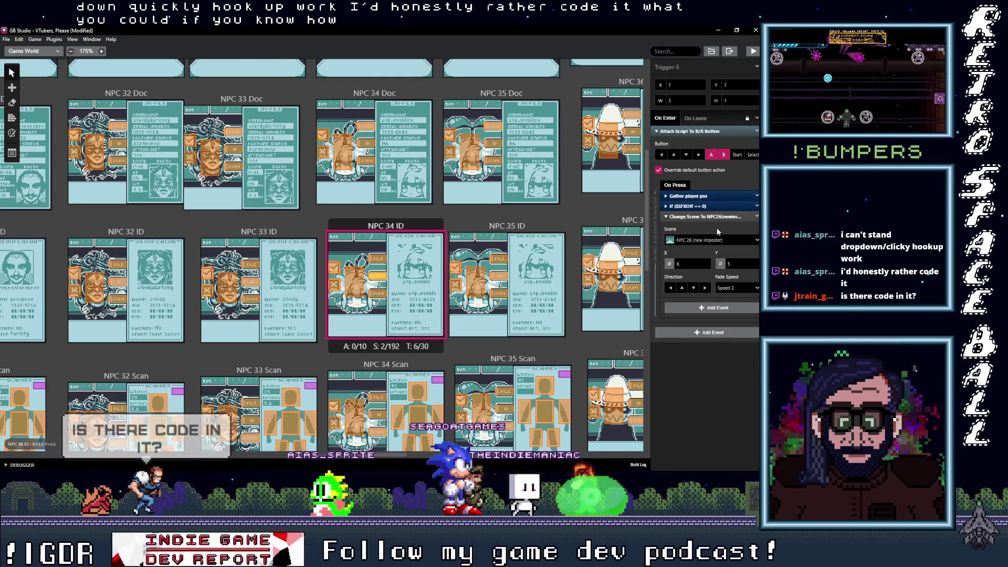
click(721, 241)
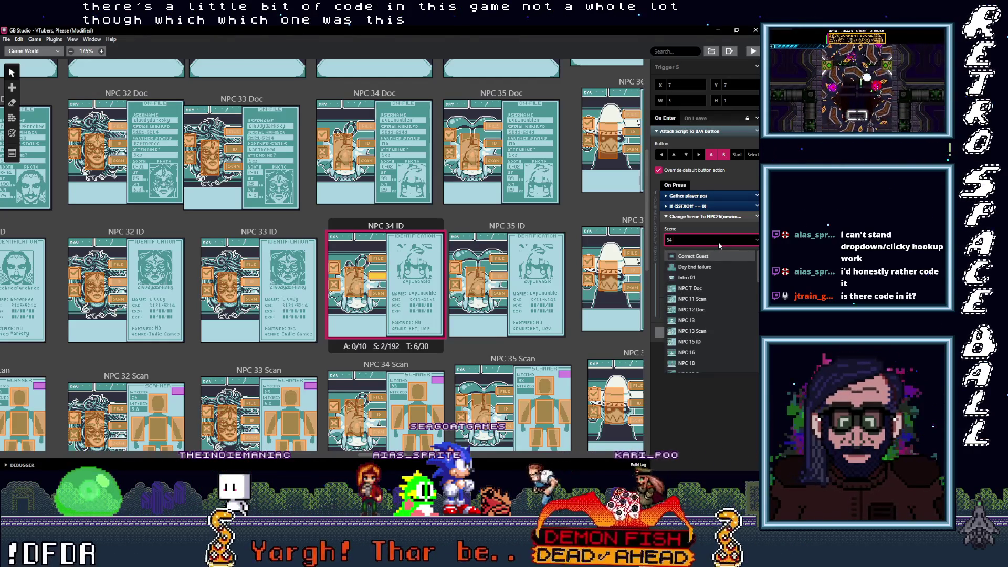
text(34 ()
click(703, 256)
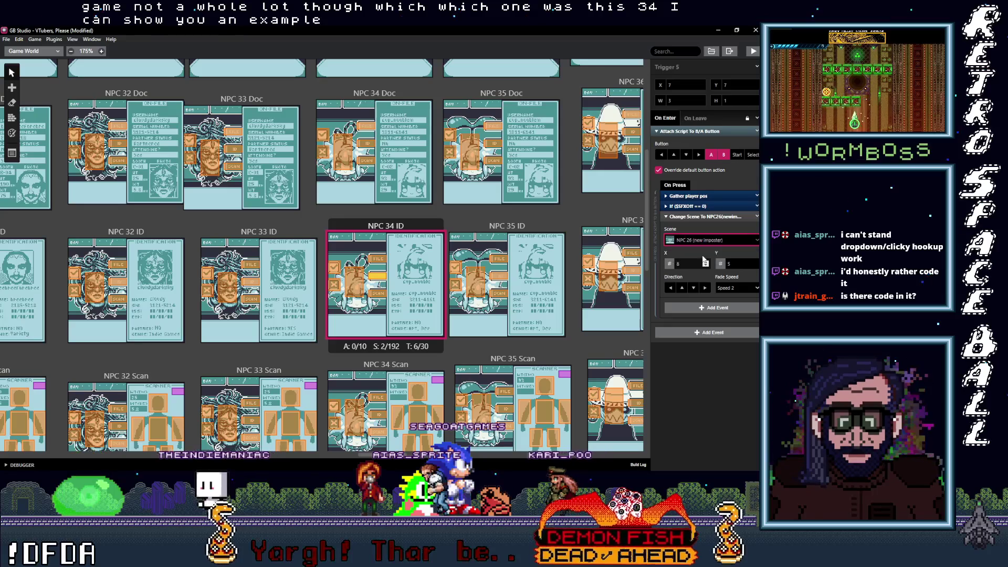
Change the NPC 26 Scan trigger to NPC 34 Scan, then filter the last trigger by '4 (new imposter'
click(382, 295)
click(721, 240)
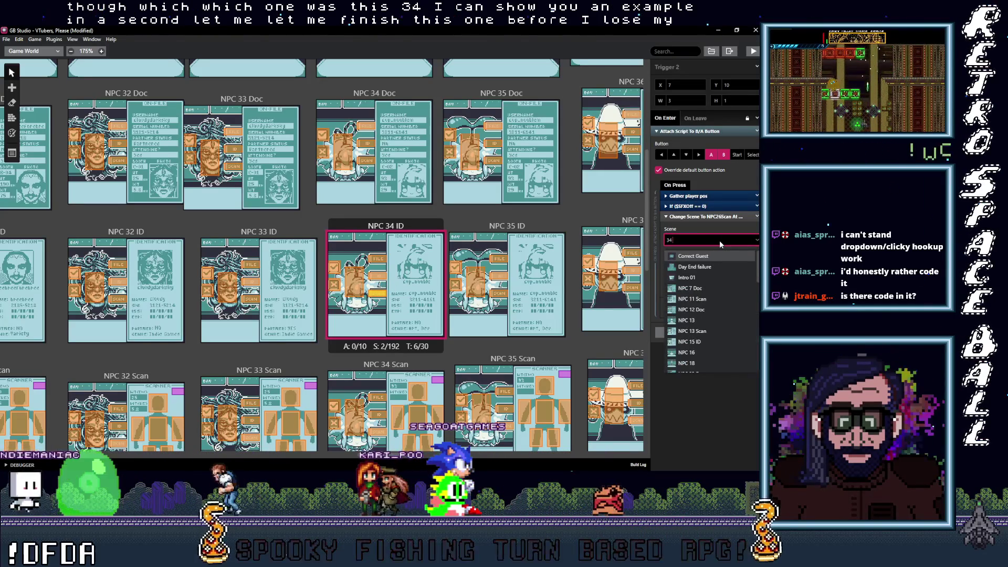
text(34 S)
click(705, 254)
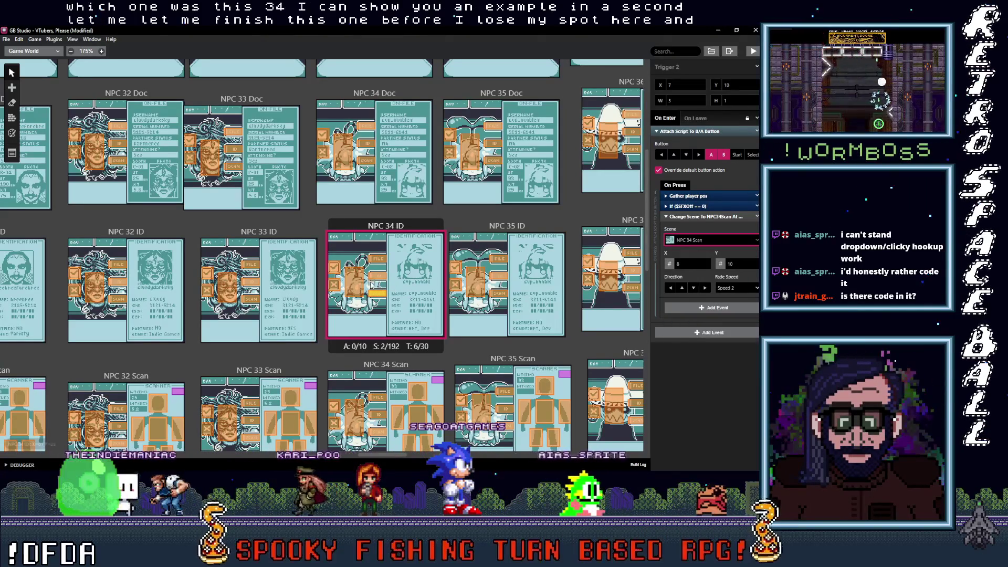
click(356, 285)
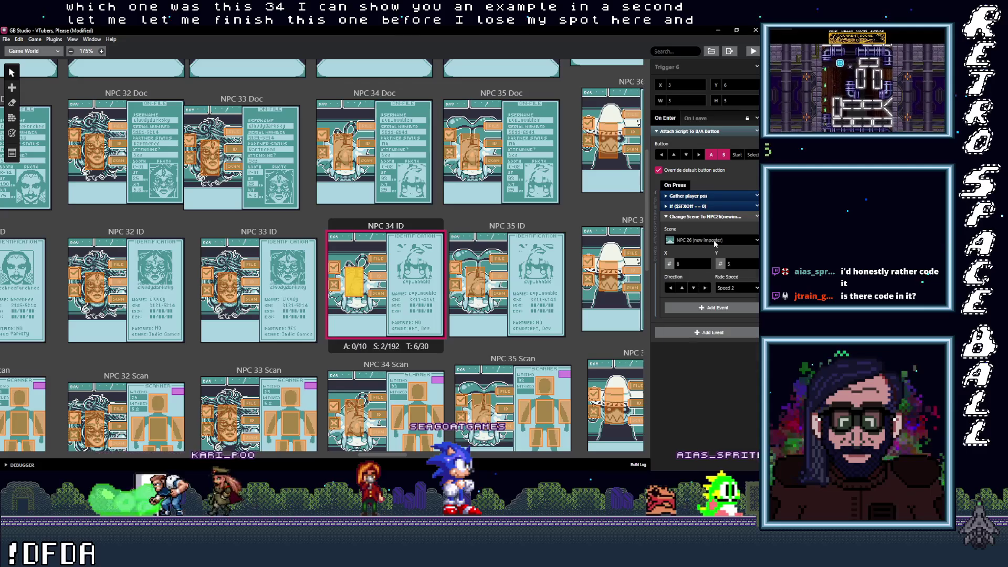
click(714, 240)
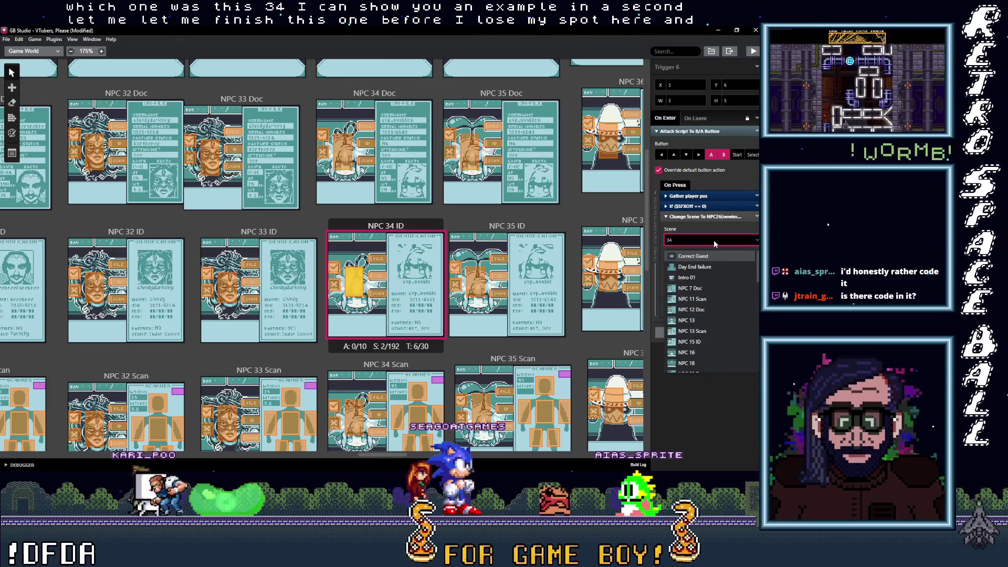
text(NPC 34 (new imposter)
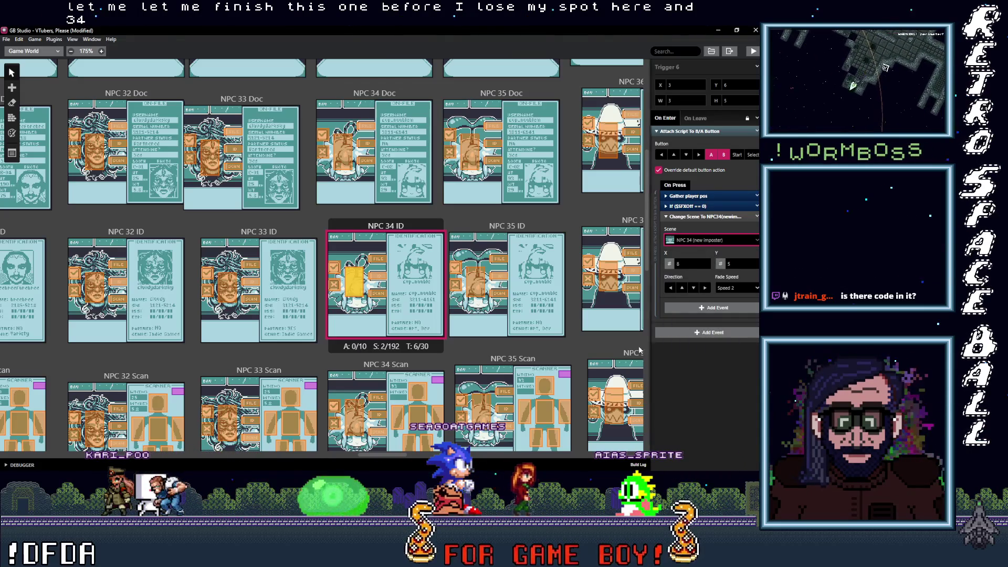
Select the New Day scene and scroll through its On Init script
mouse_move(388, 456)
mouse_down()
mouse_move(31, 437)
mouse_move(38, 412)
mouse_up()
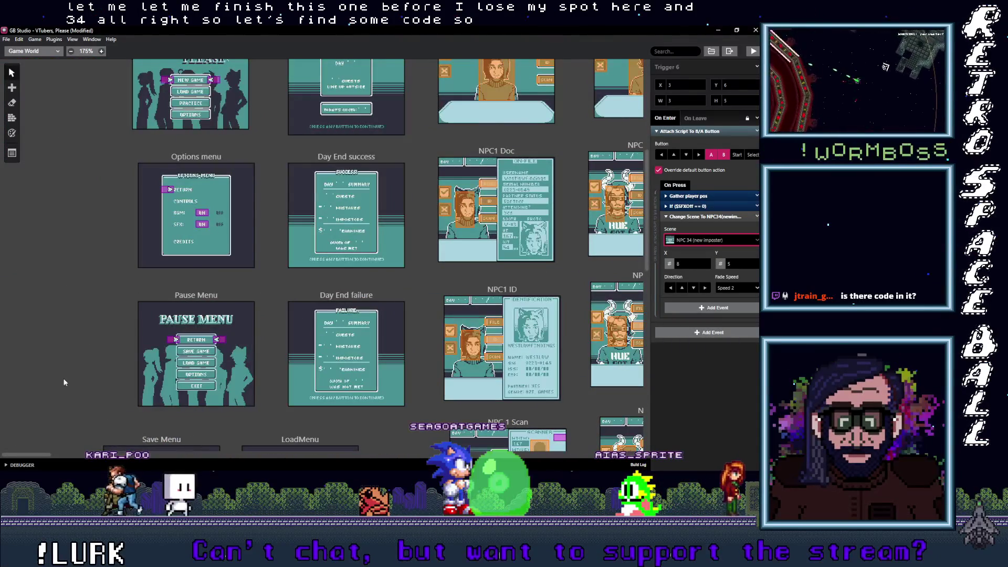
scroll(419, 303, up, 3)
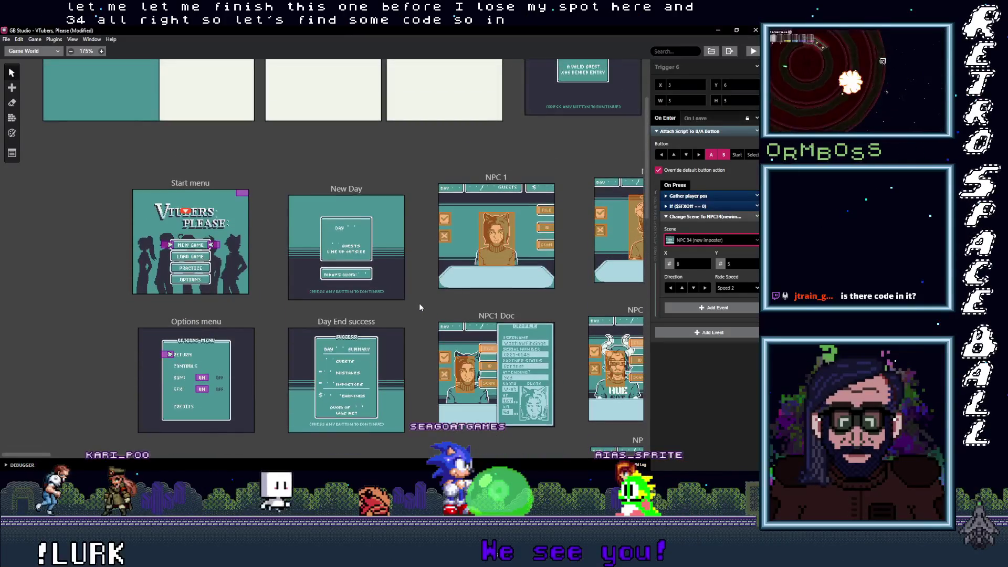
click(356, 189)
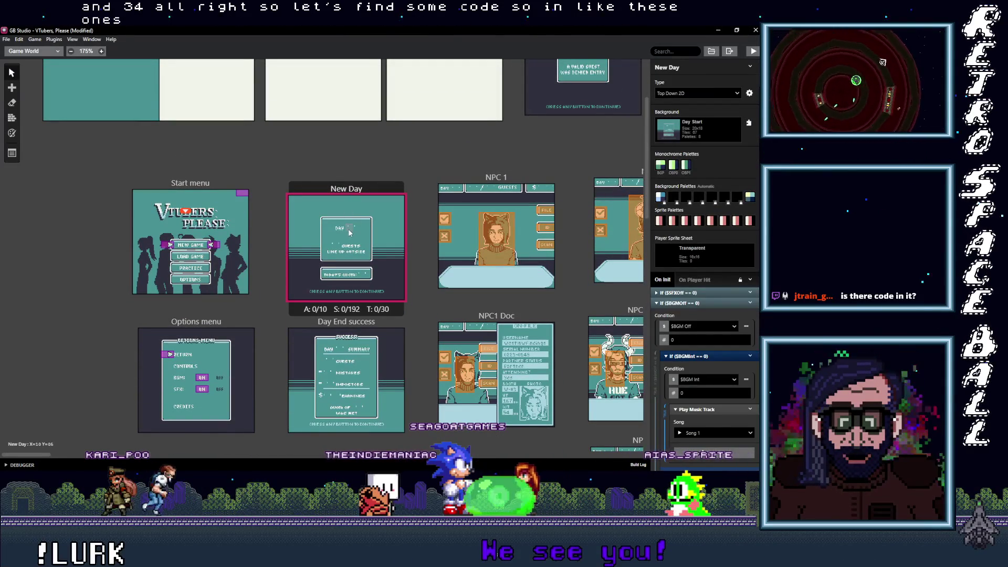
scroll(352, 230, up, 5)
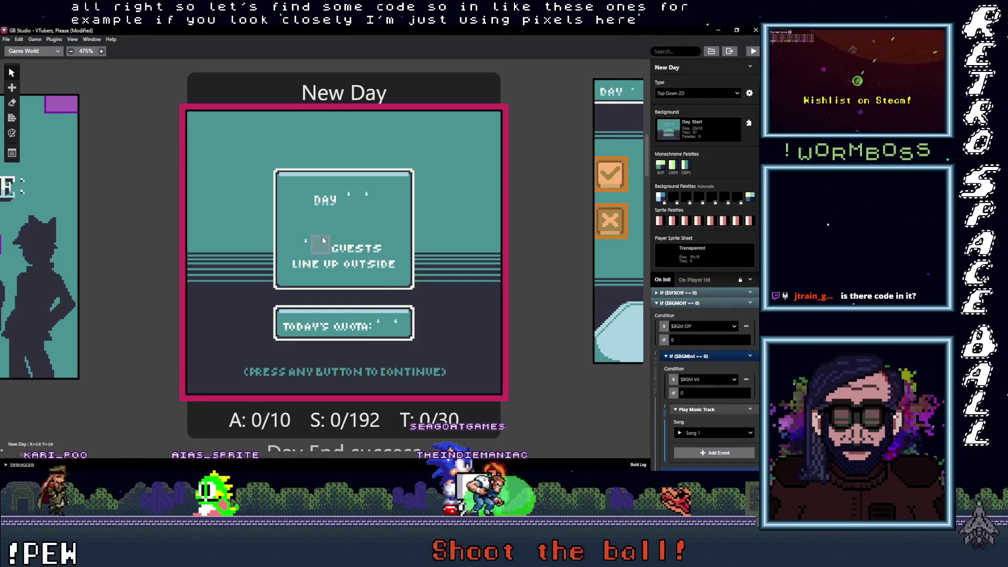
scroll(699, 350, down, 5)
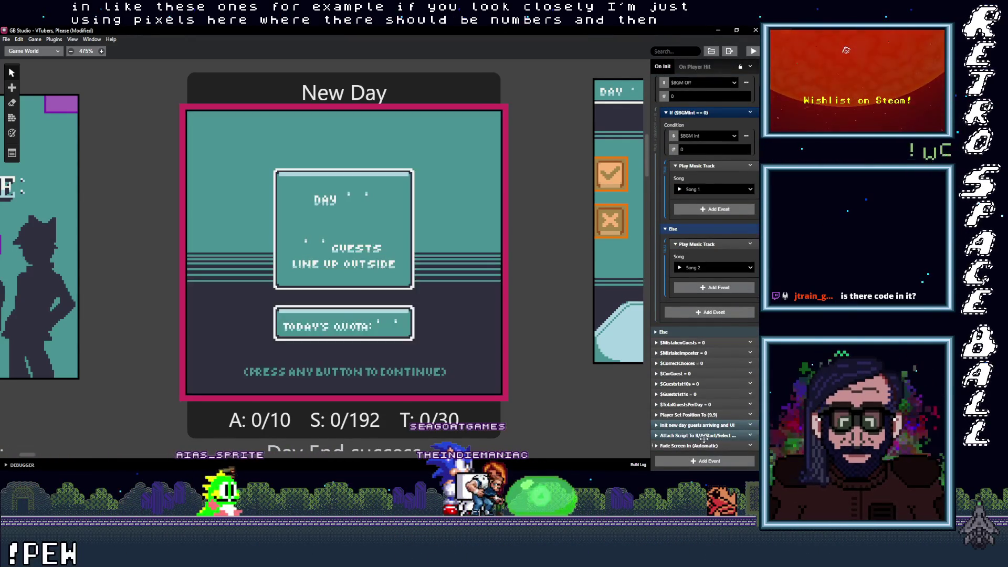
scroll(701, 385, up, 5)
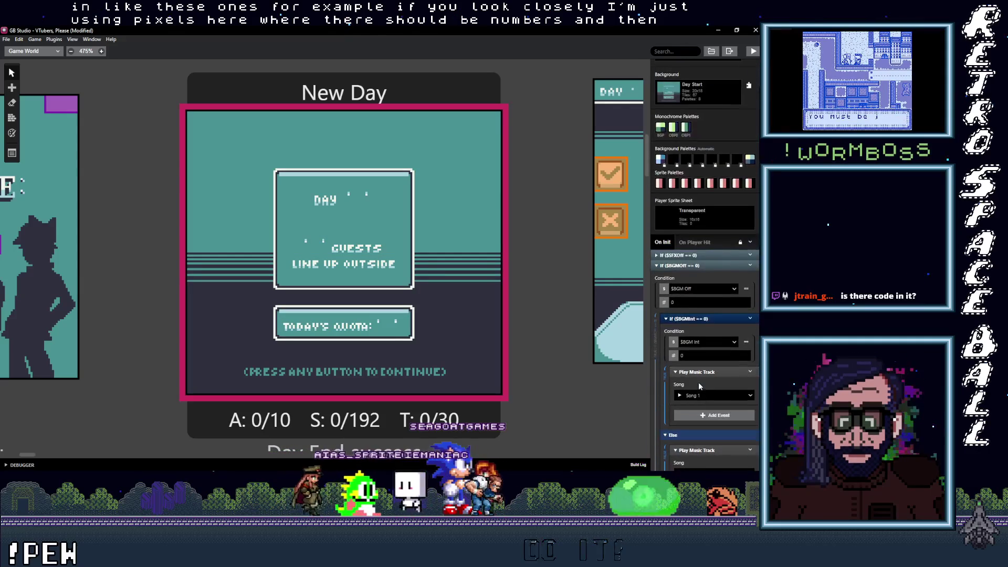
scroll(695, 265, down, 5)
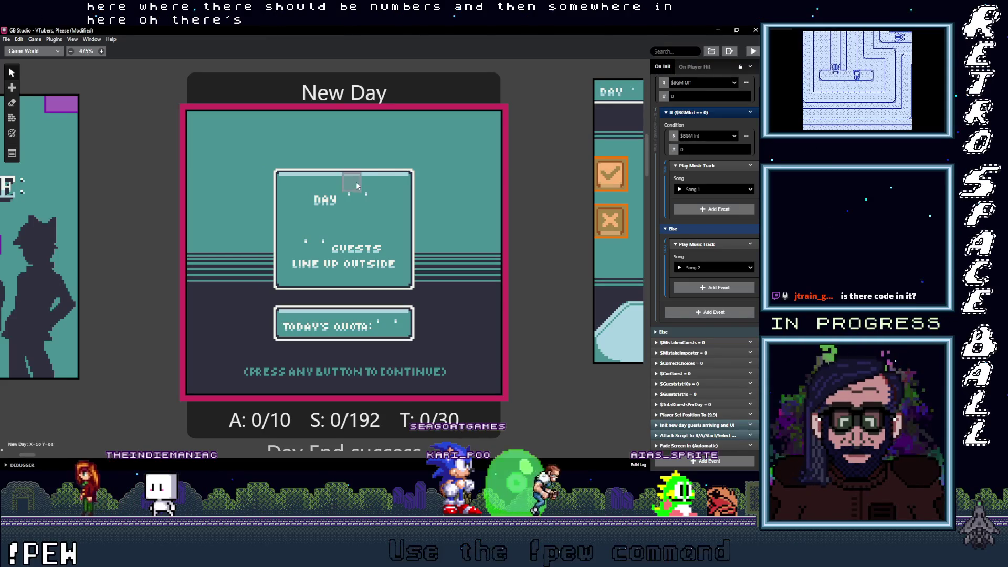
Expand the guests and UI setup event and the If $curDay == 1 condition's guest value
click(715, 425)
scroll(701, 335, down, 3)
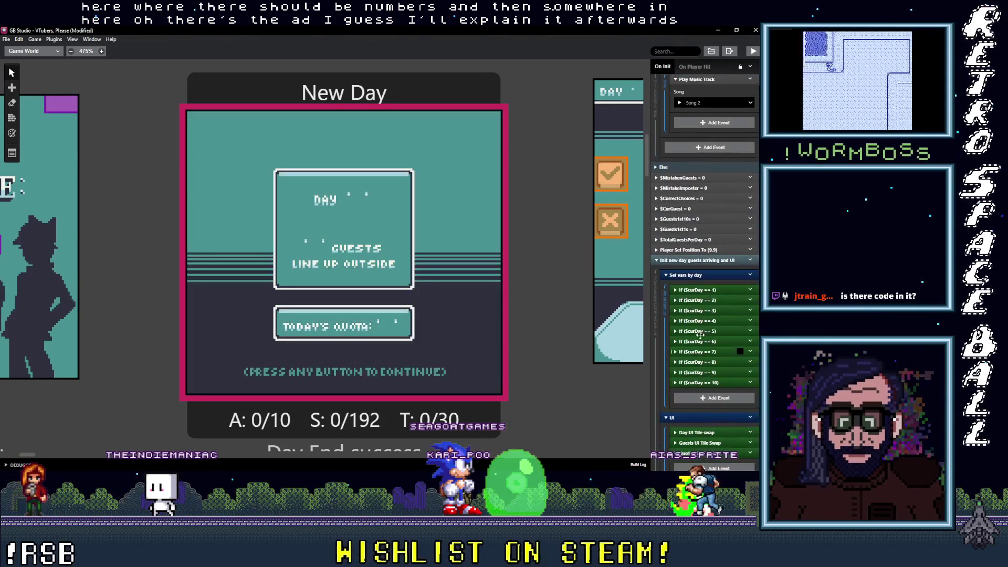
click(705, 290)
scroll(711, 367, down, 1)
click(714, 395)
click(713, 394)
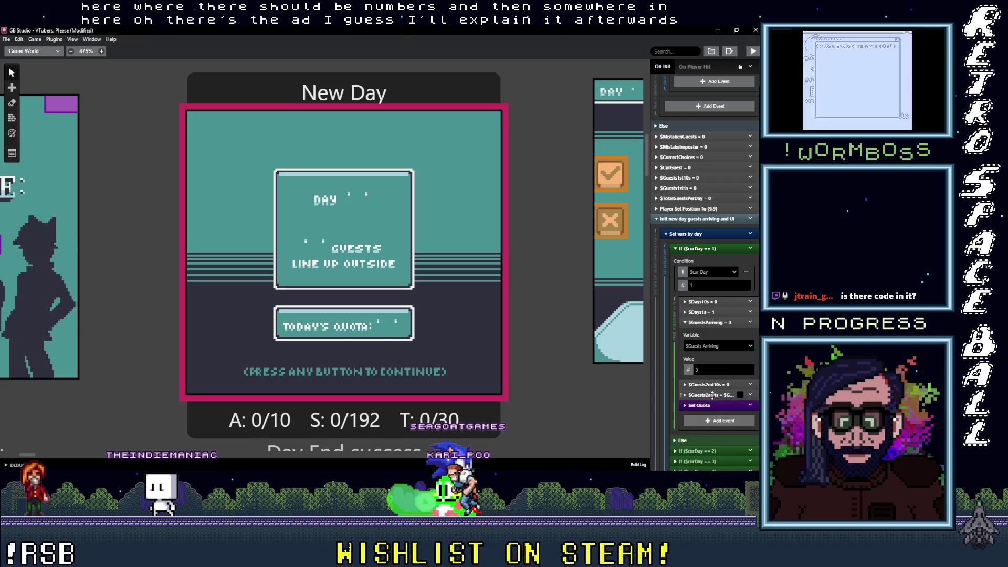
Expand then collapse Set Quota, and expand Day UI Tile swap to view its GBVM Script
click(714, 405)
scroll(719, 368, down, 3)
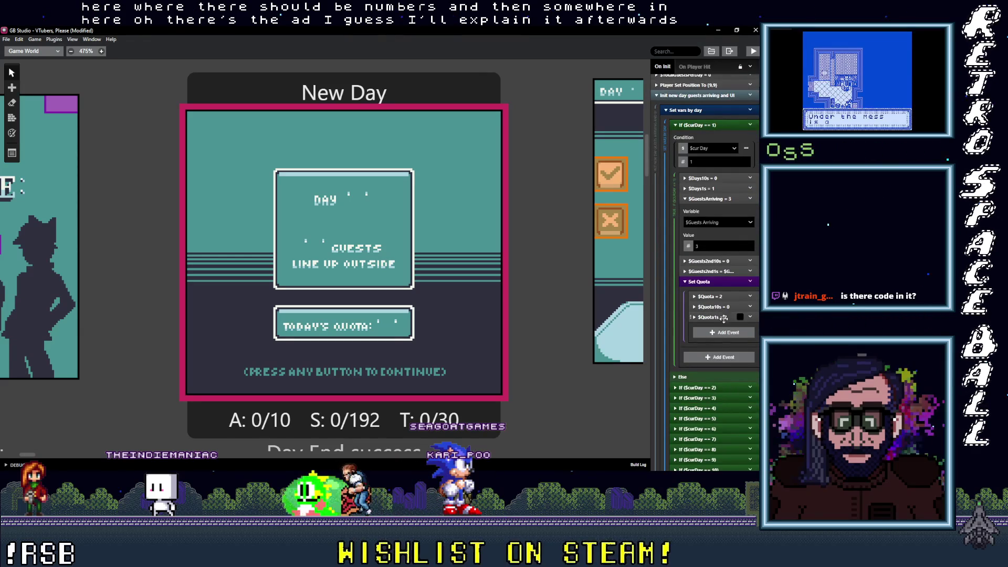
click(714, 282)
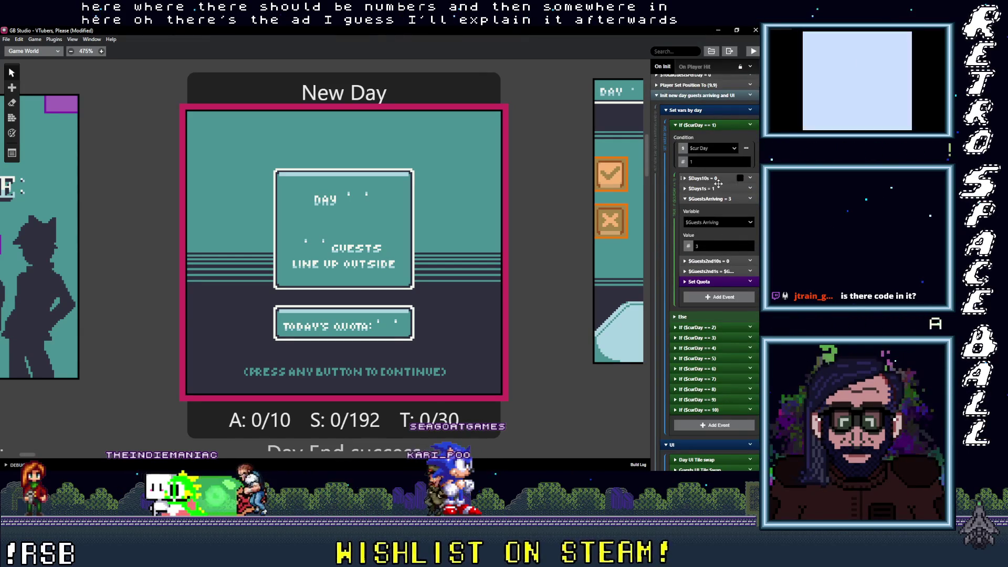
scroll(712, 361, down, 3)
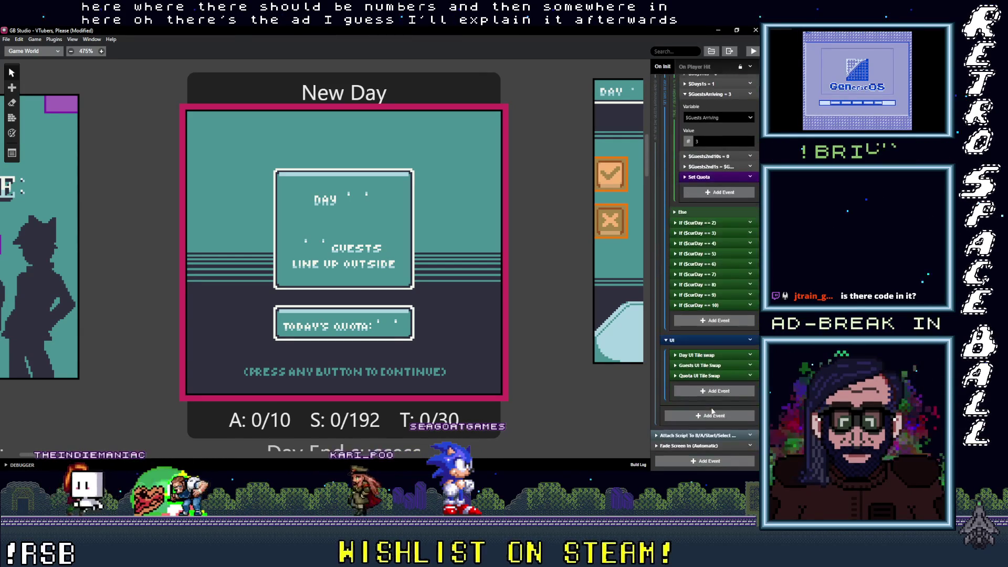
click(701, 355)
scroll(713, 382, down, 3)
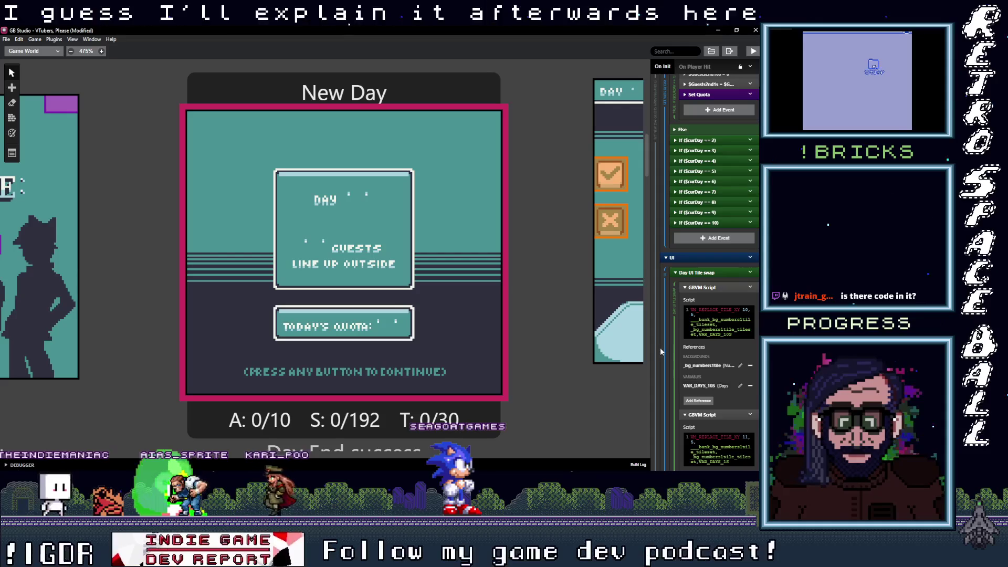
Widen the inspector, navigate to NPC 36 ID and select its trigger pointing to NPC 26 (new imposter)
drag(650, 348, 600, 347)
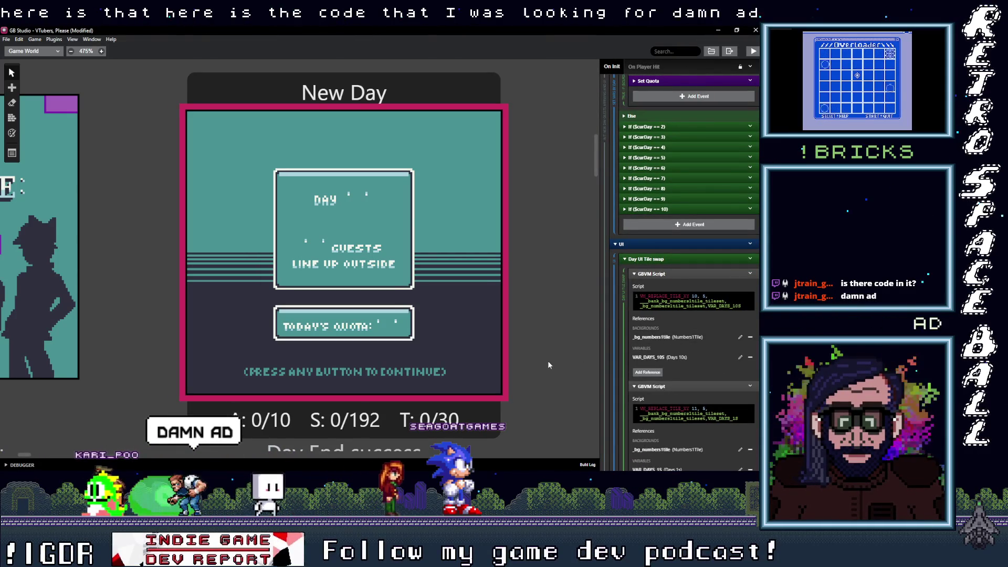
scroll(427, 369, down, 4)
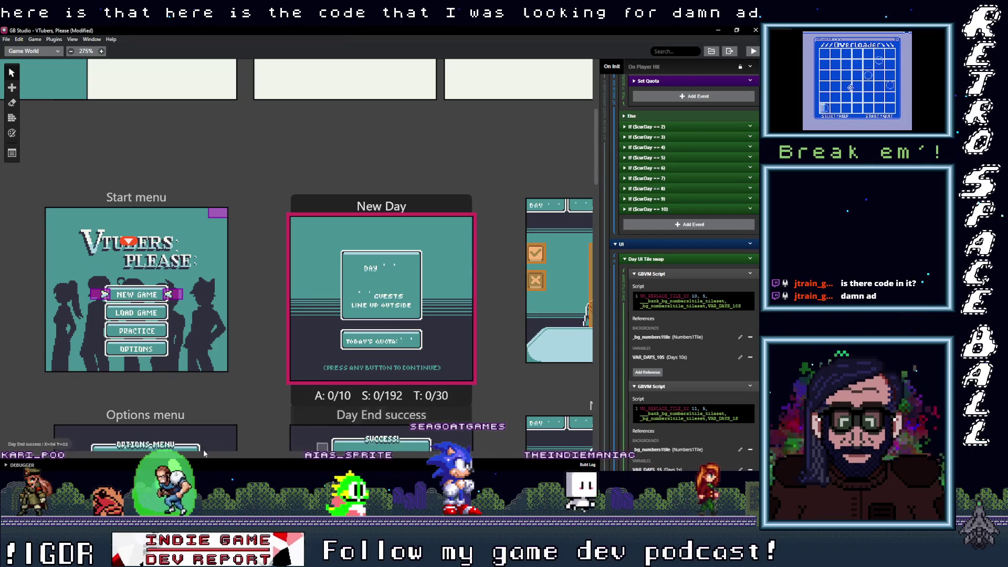
scroll(65, 455, down, 5)
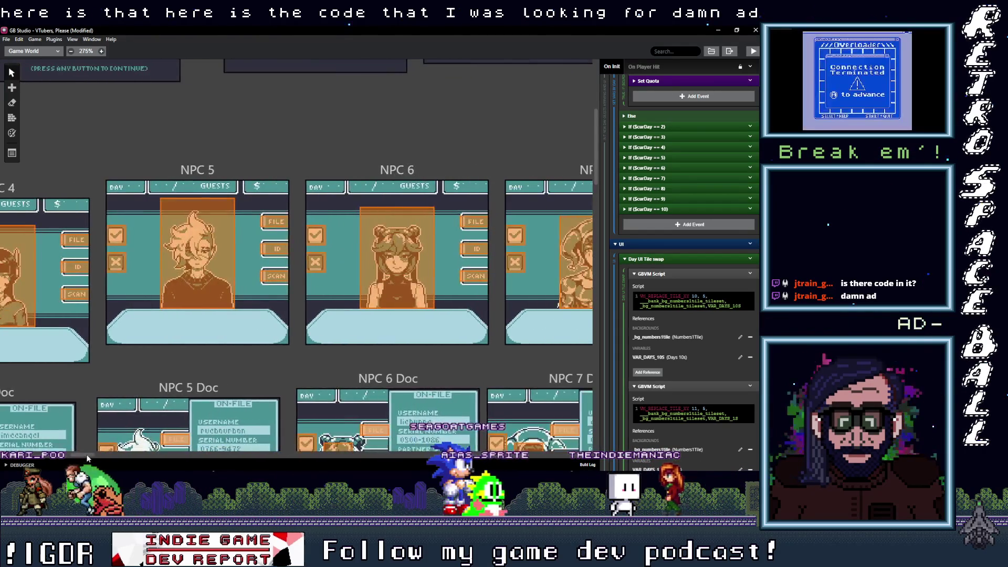
scroll(304, 363, right, 5)
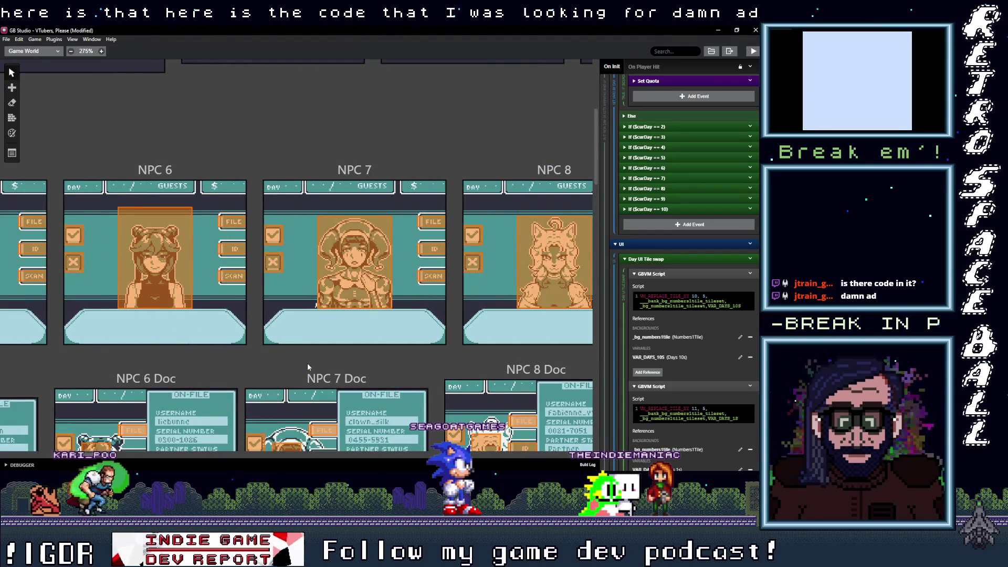
scroll(307, 363, down, 8)
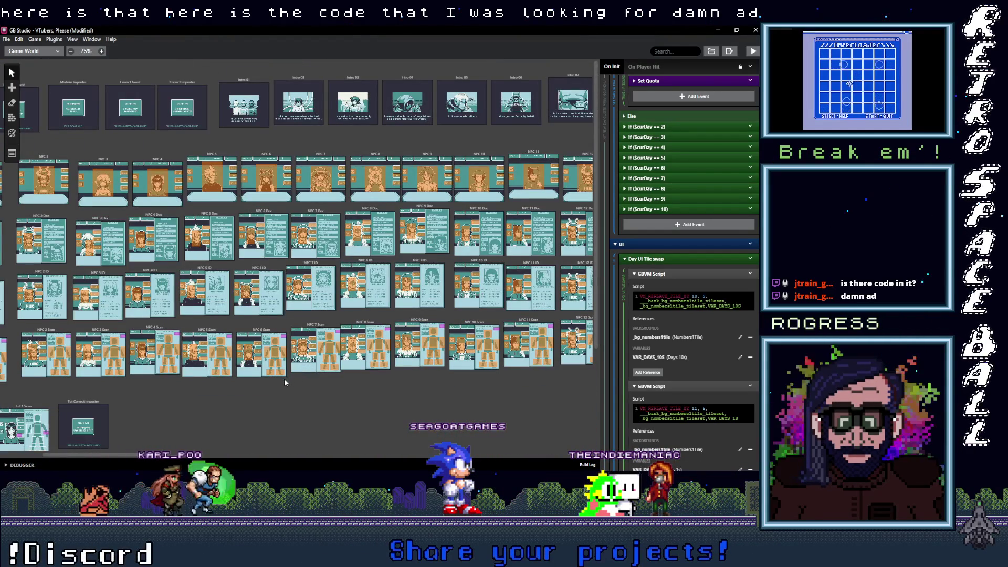
drag(121, 454, 396, 448)
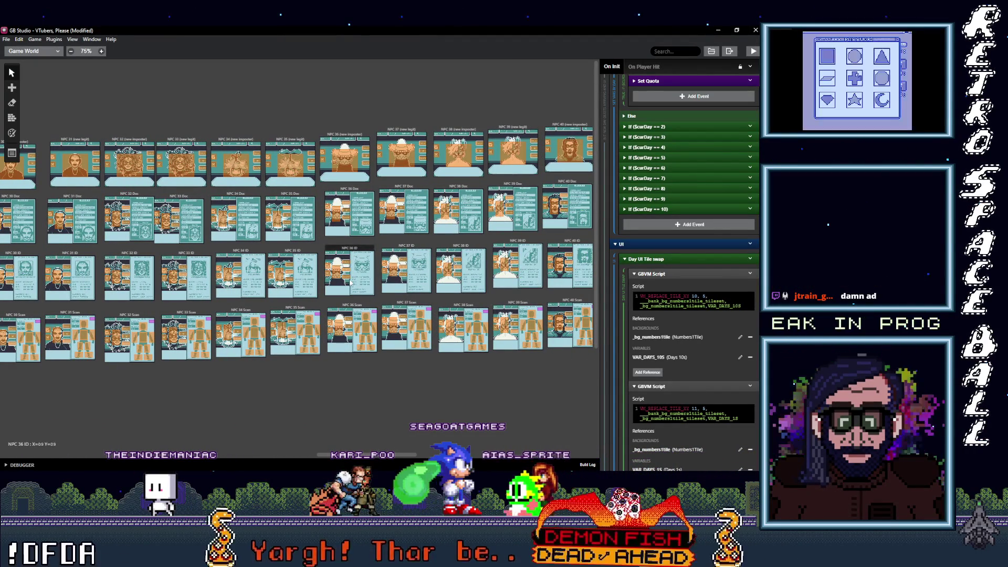
scroll(343, 277, up, 4)
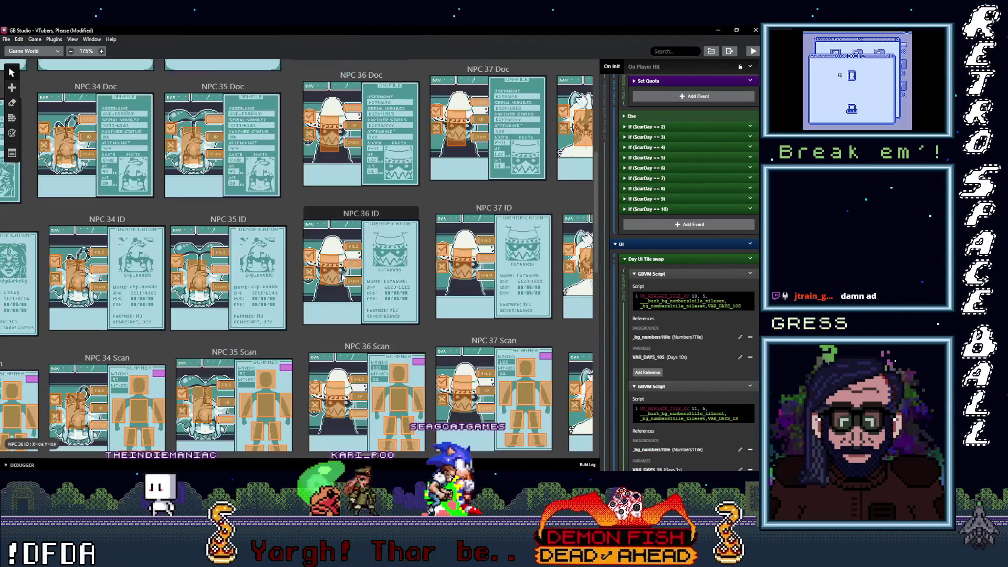
click(335, 270)
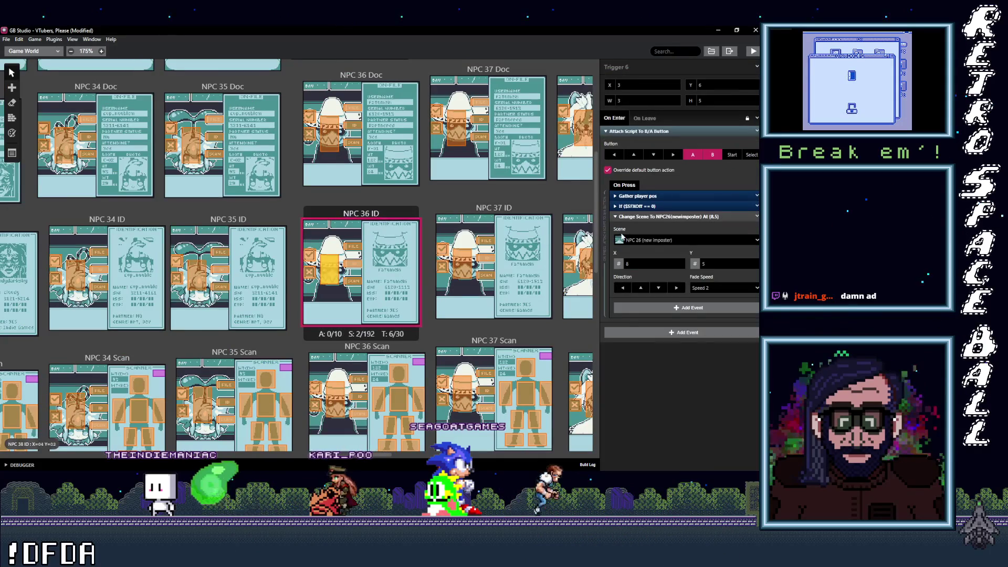
Set NPC 36 ID triggers to NPC 36 (new imposter) and NPC 36 Doc
click(651, 240)
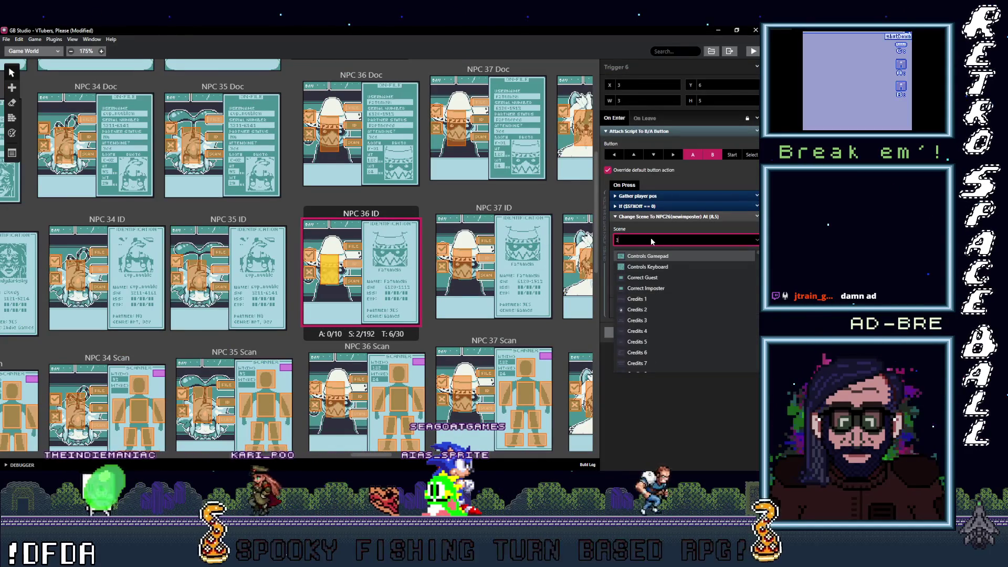
text(36 ()
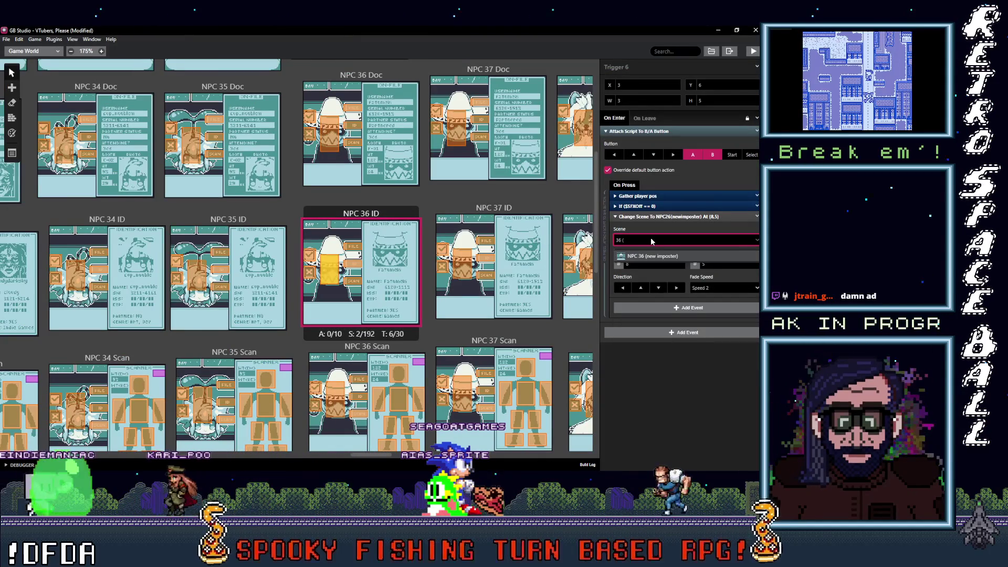
key(Return)
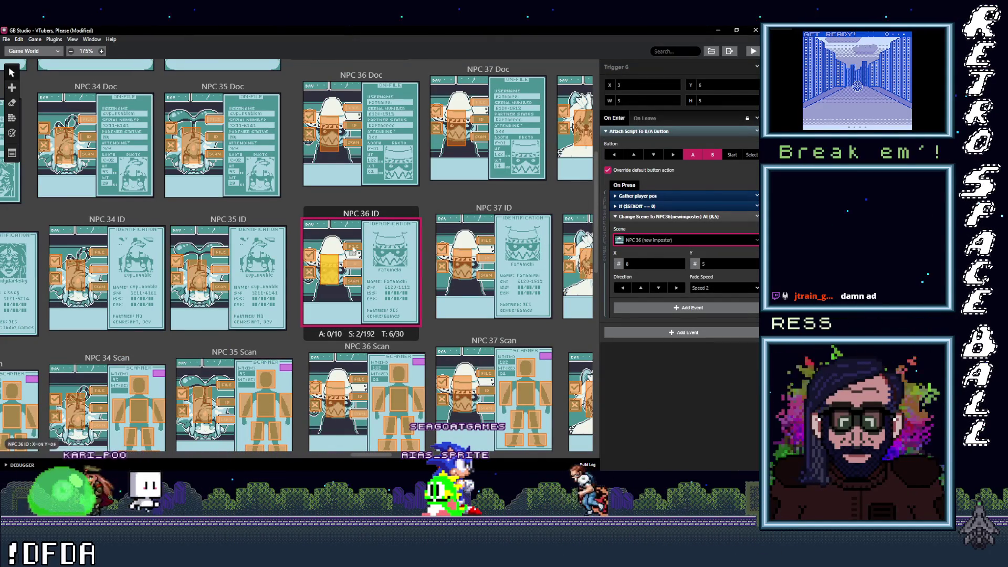
click(657, 240)
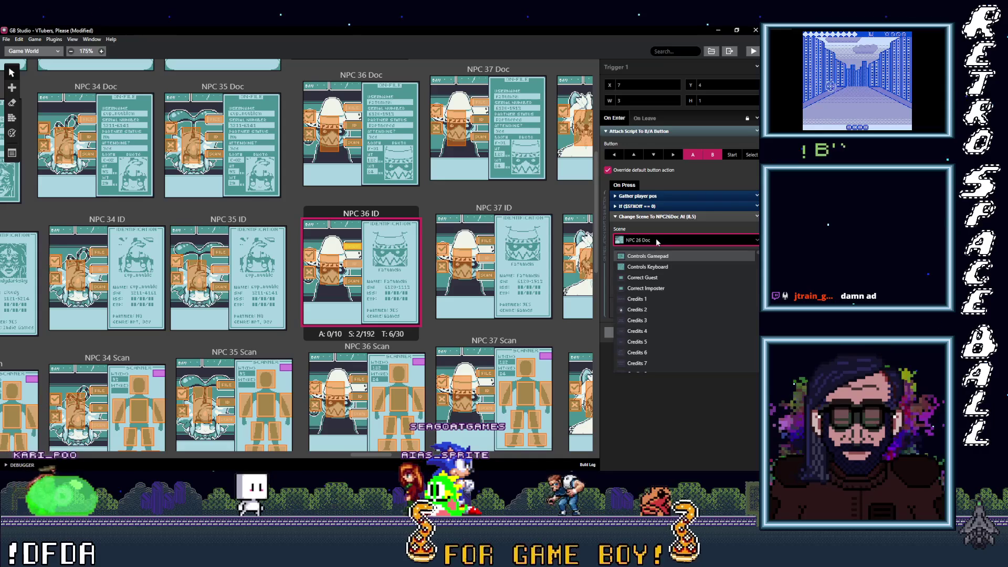
text(36 D)
key(Return)
Point another trigger to NPC 36 (new imposter) and filter the NPC 26 Scan trigger by '36 S'
click(347, 269)
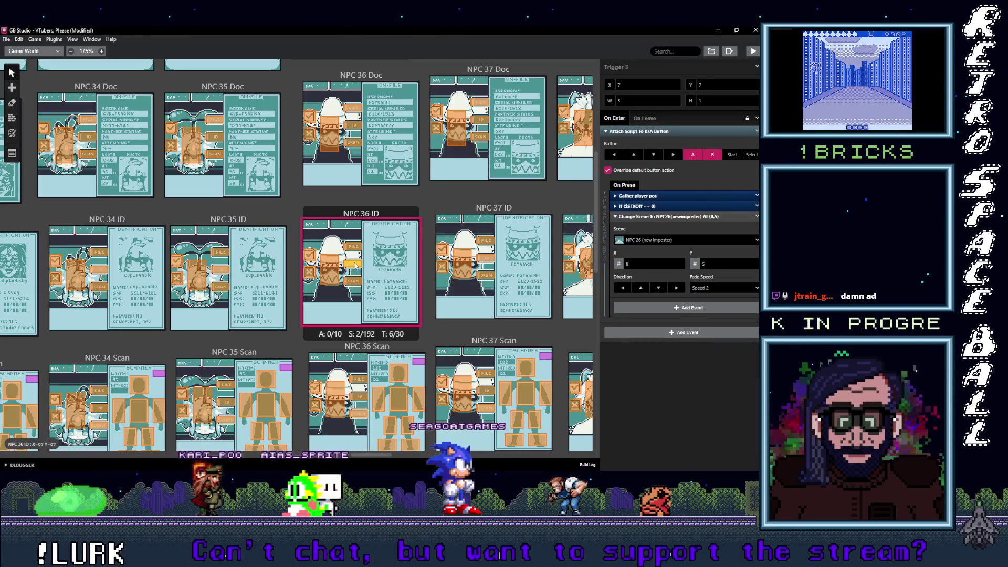
click(650, 240)
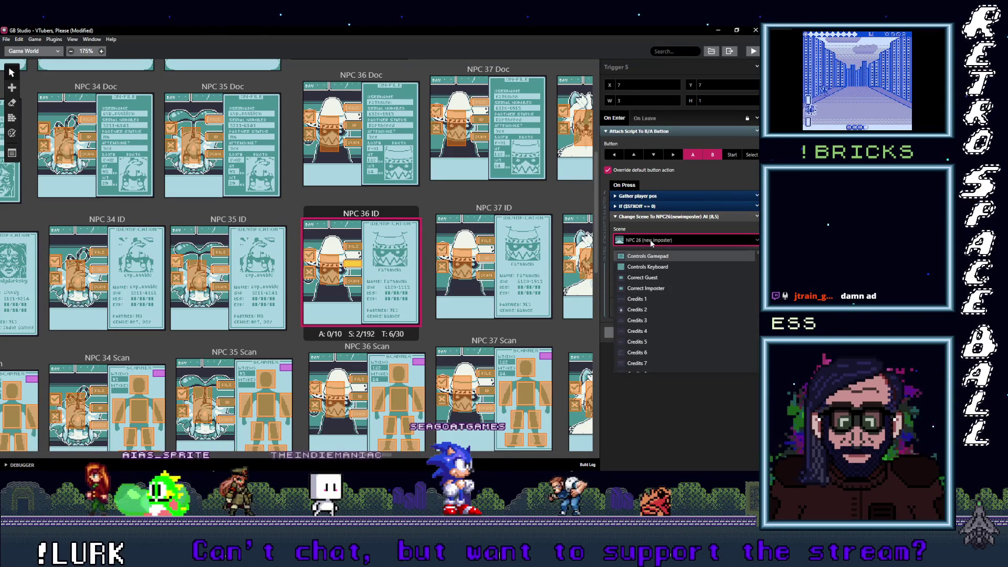
text(36 ()
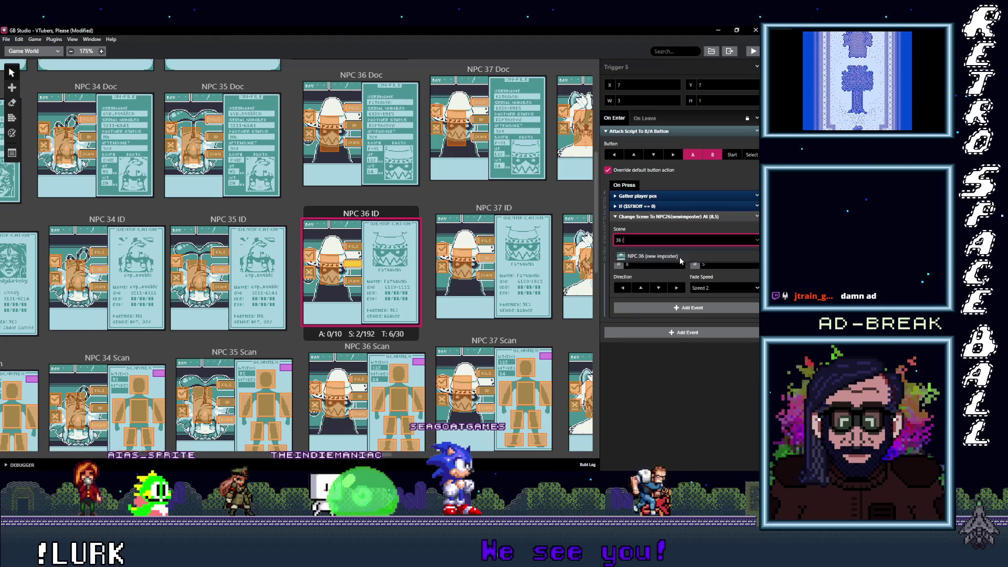
click(652, 256)
click(357, 282)
click(667, 240)
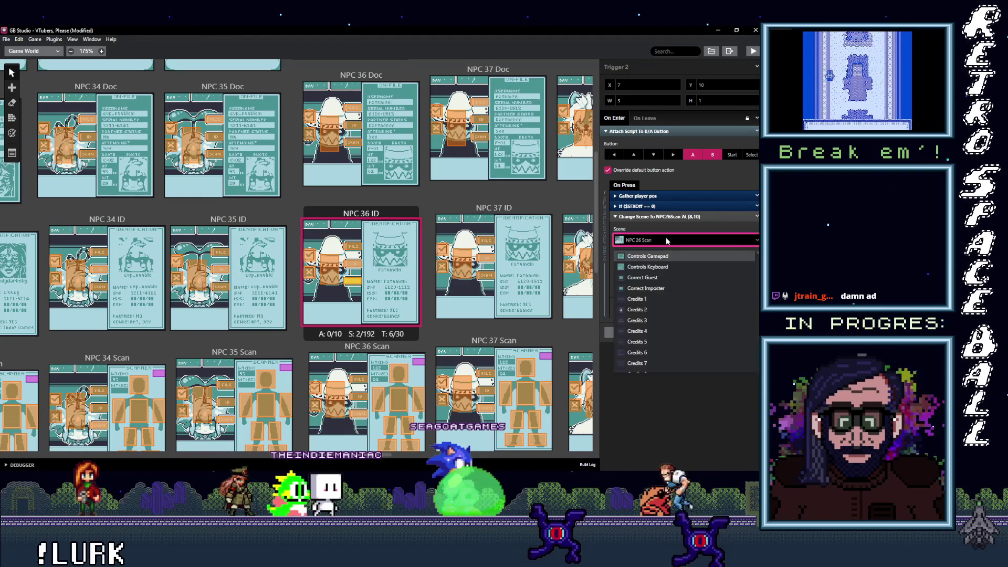
text(36 S)
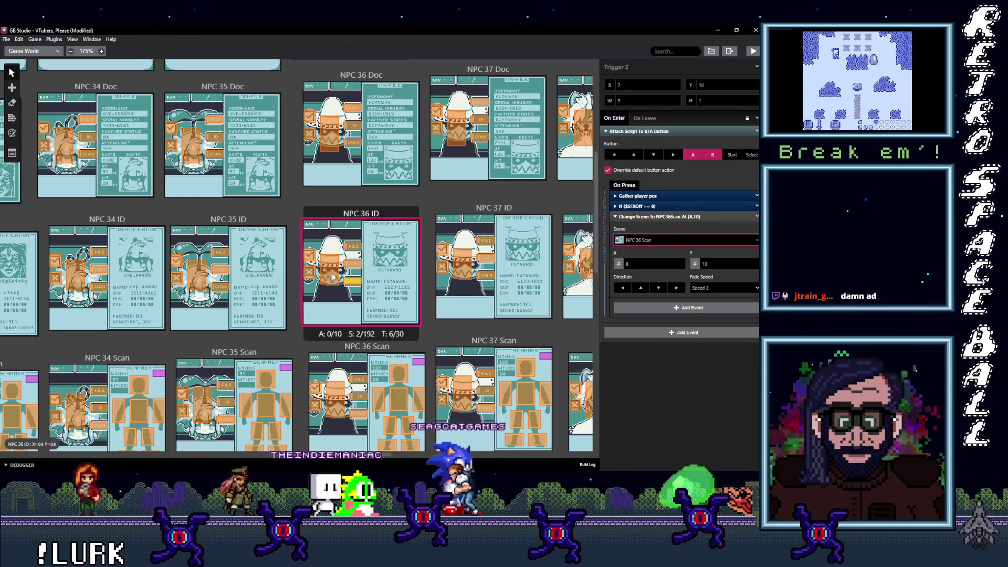
Point the first NPC 37 ID trigger's Change Scene destination to NPC 37 Doc
click(468, 263)
click(687, 241)
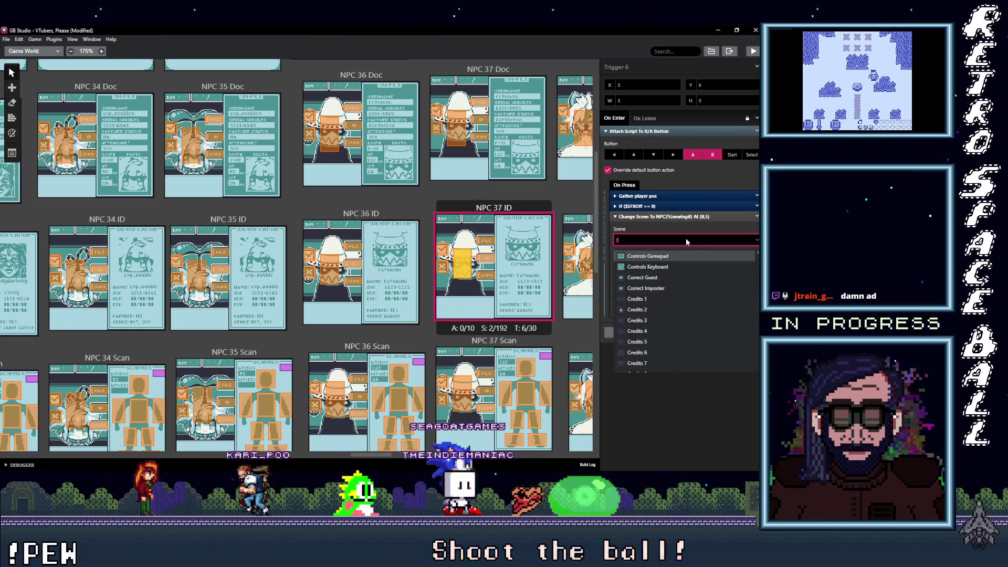
text(()
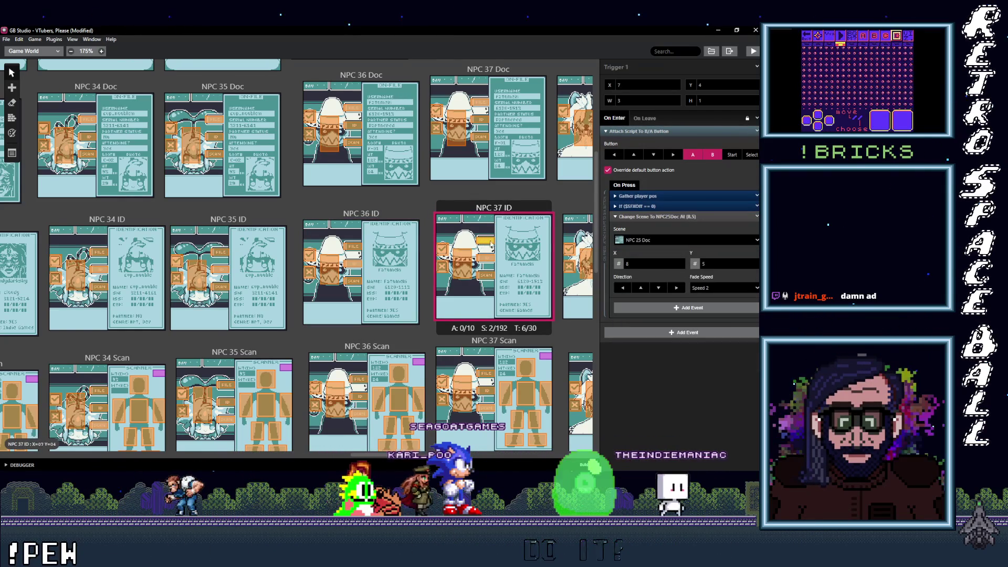
click(641, 240)
text(37 D)
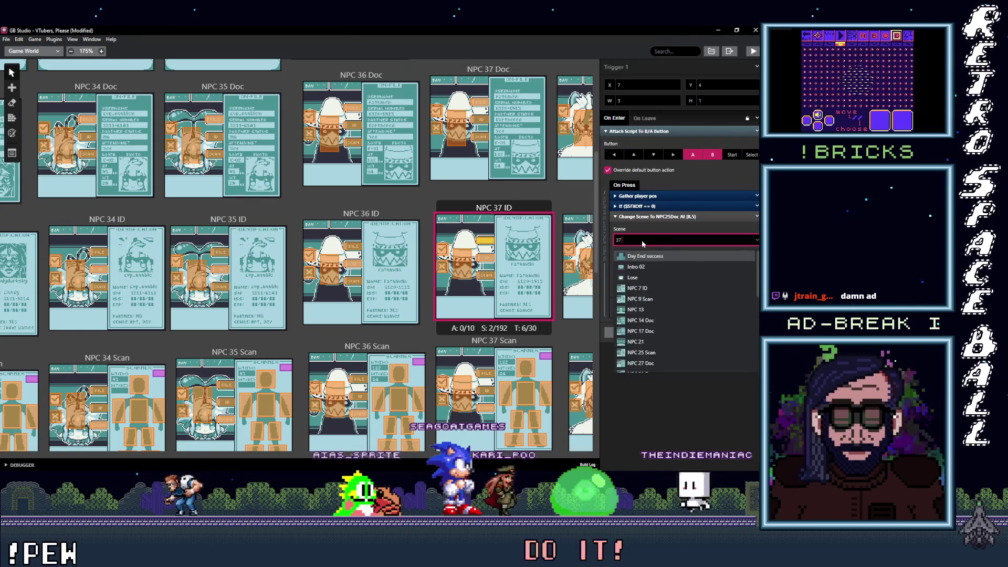
key(Return)
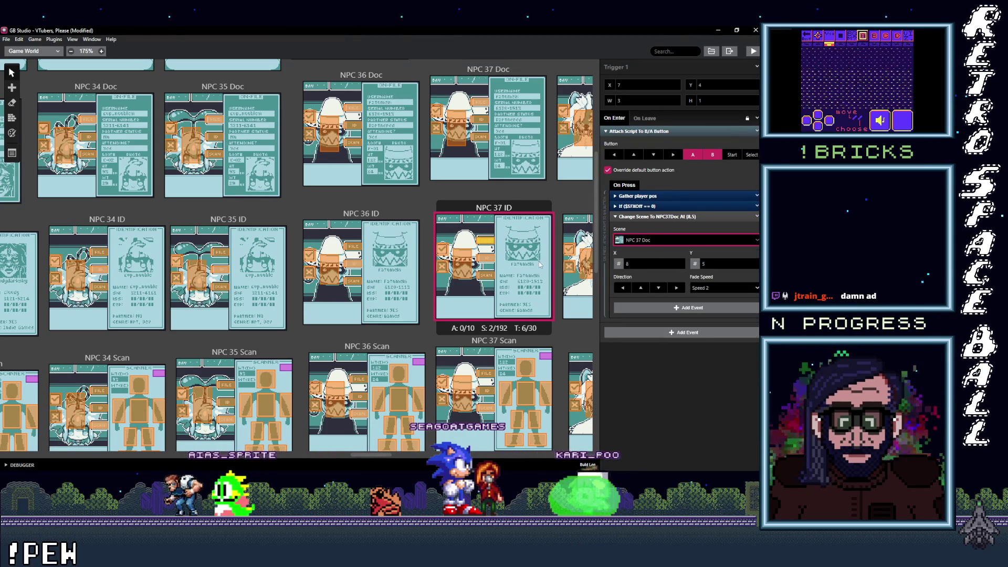
click(659, 241)
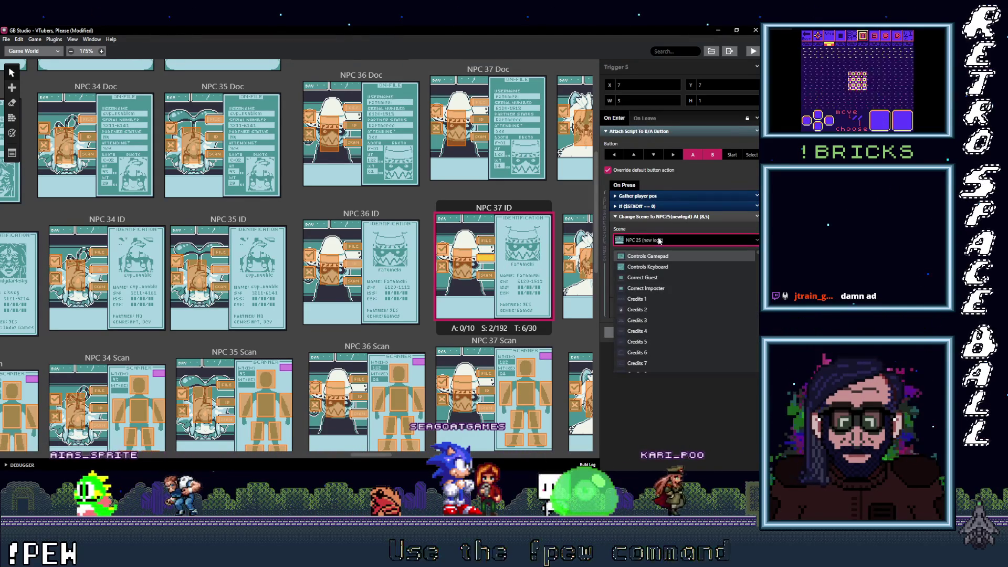
text(37 ID)
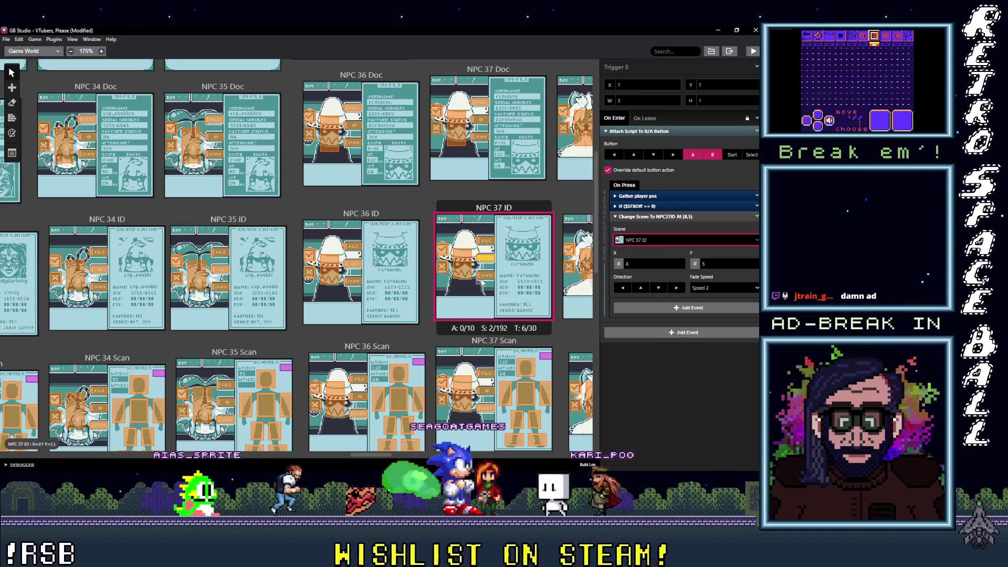
click(645, 240)
text(37)
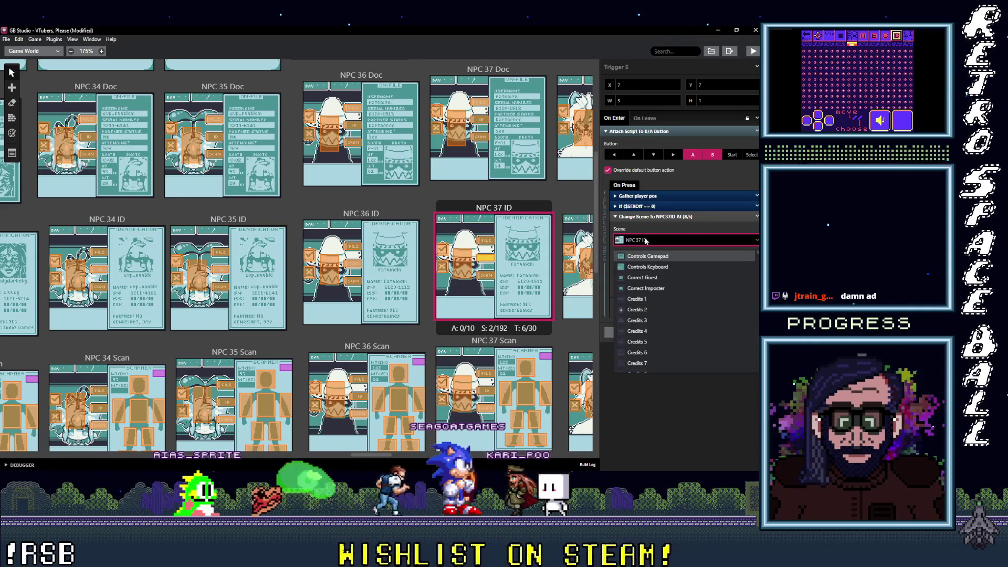
text( ()
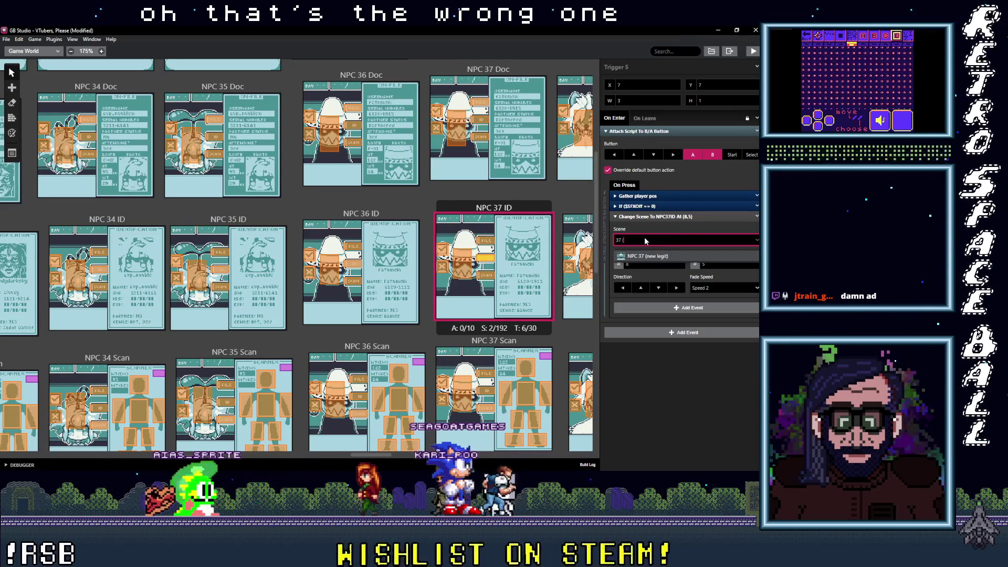
Point the lower NPC 37 ID trigger's destination to NPC 37 Scan
click(486, 275)
click(651, 240)
text(Scan)
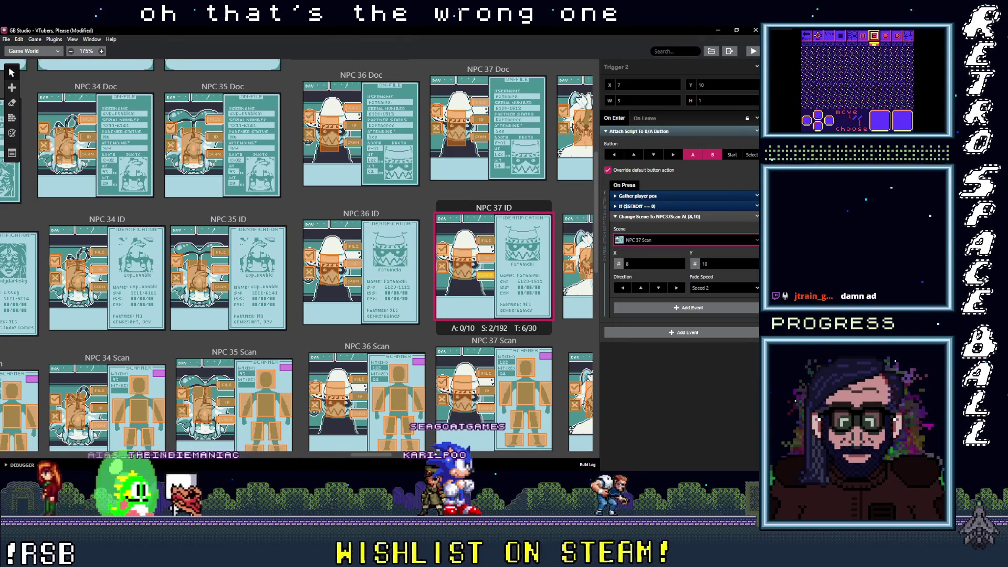
drag(373, 458, 392, 459)
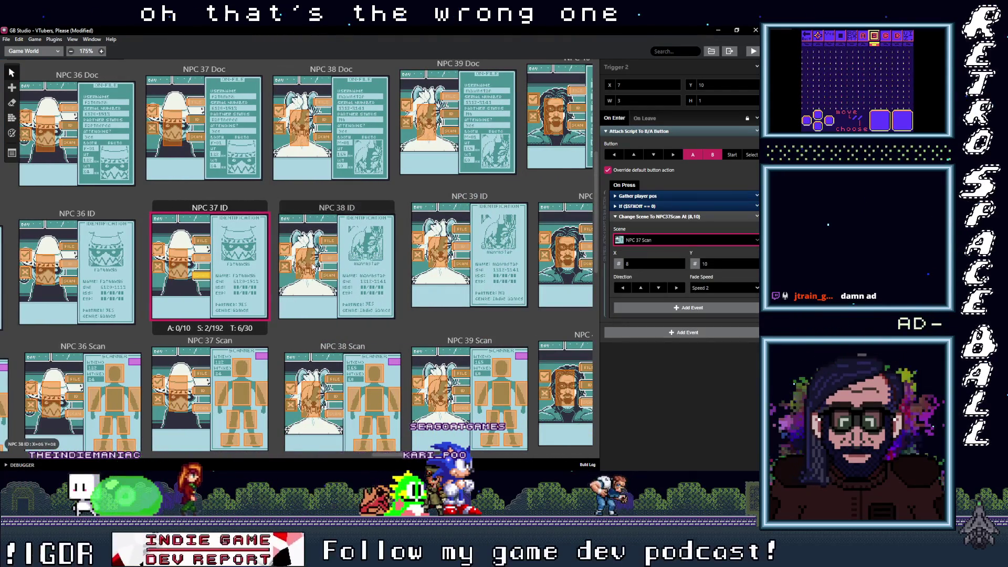
Set NPC 38 ID's Triggers 5 and 6 to change scene to NPC 38 (new imposter)
click(305, 263)
click(666, 241)
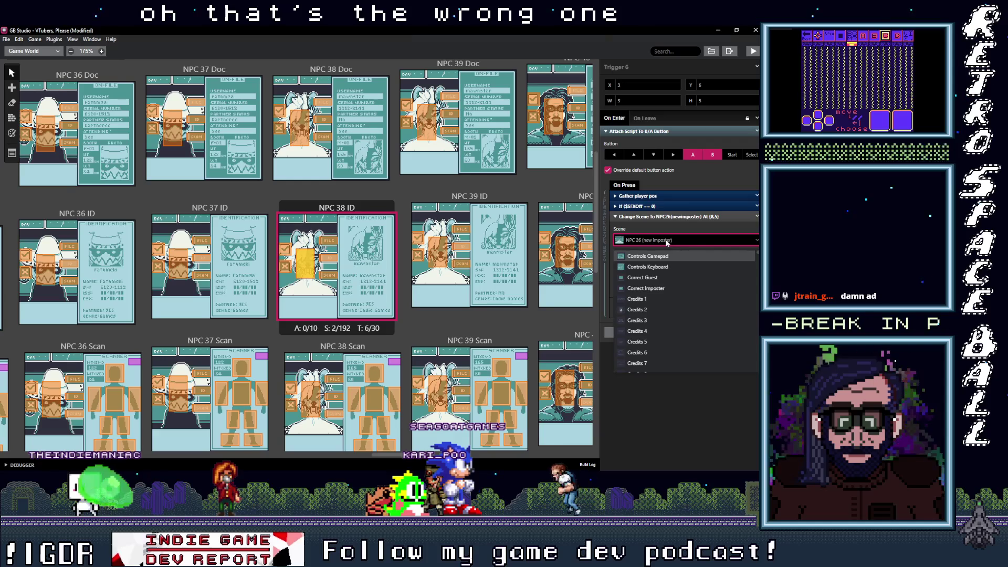
text(38)
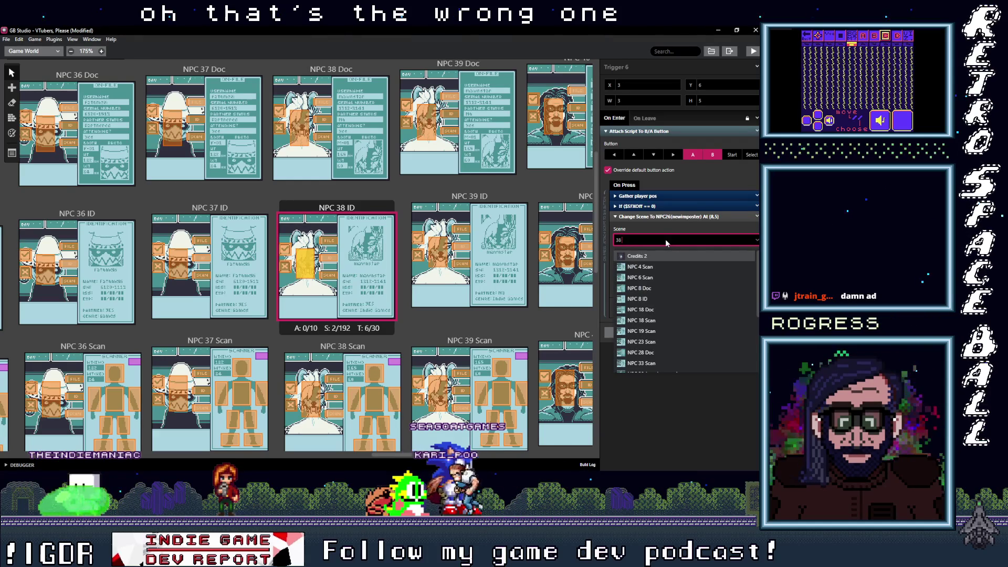
text(NPC 38 (new imposter)
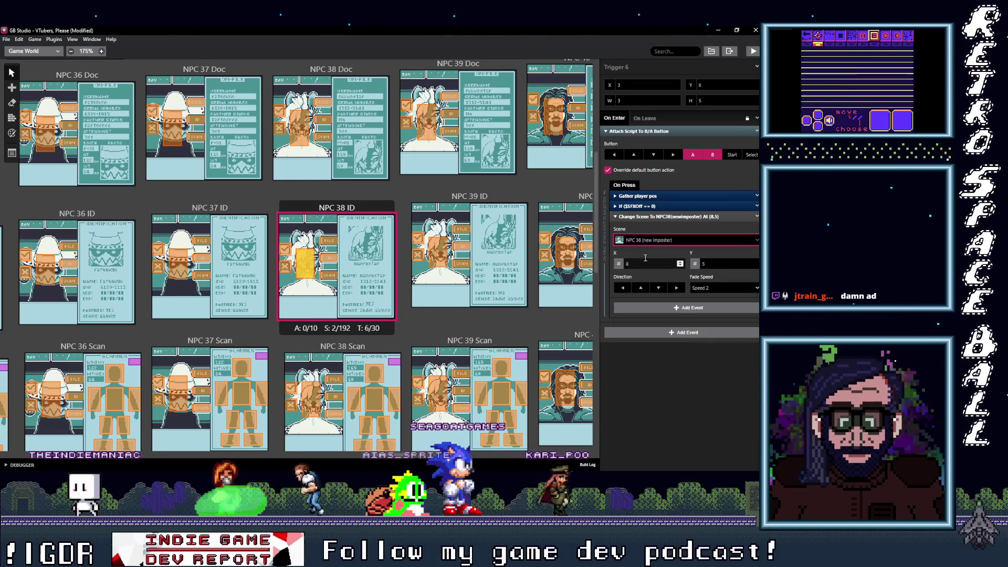
click(331, 258)
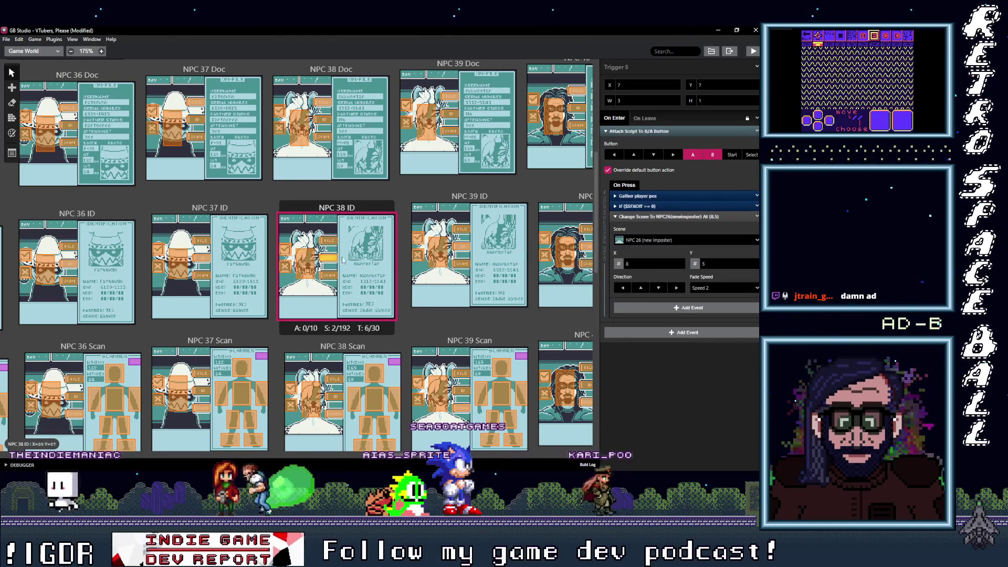
click(672, 242)
text(38)
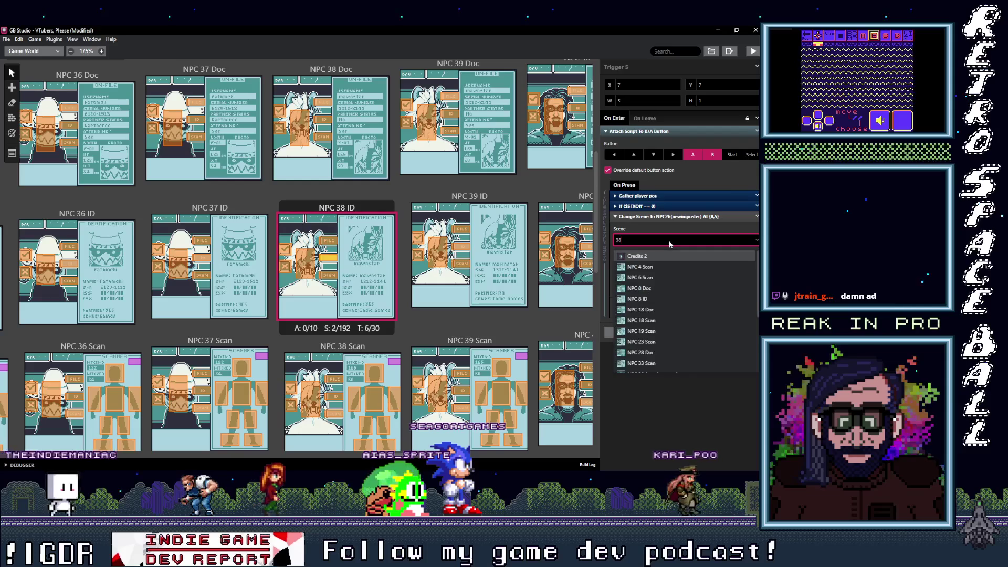
key(Return)
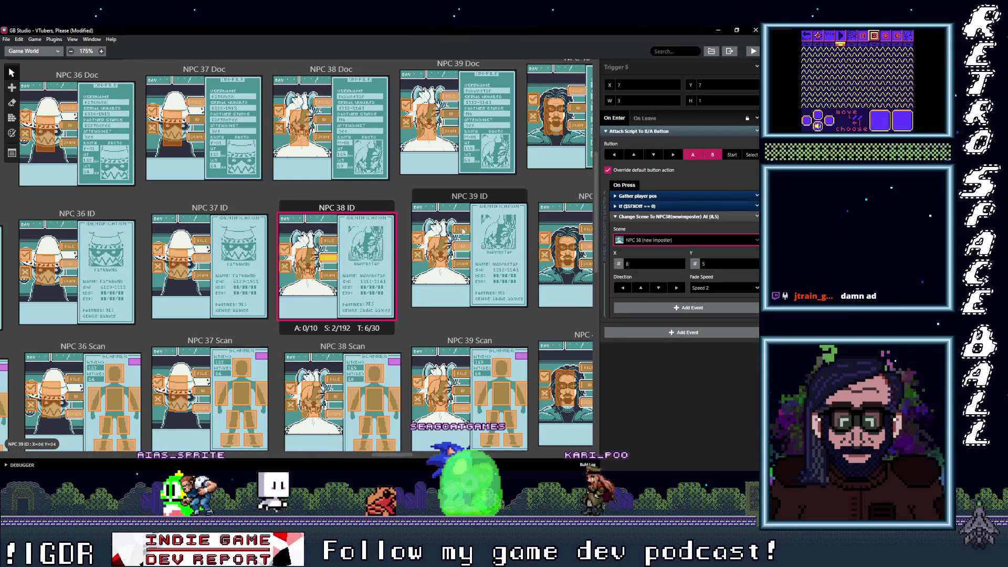
Point NPC 39 ID's two triggers to NPC 38 Doc and NPC 38 Scan
click(463, 230)
click(654, 240)
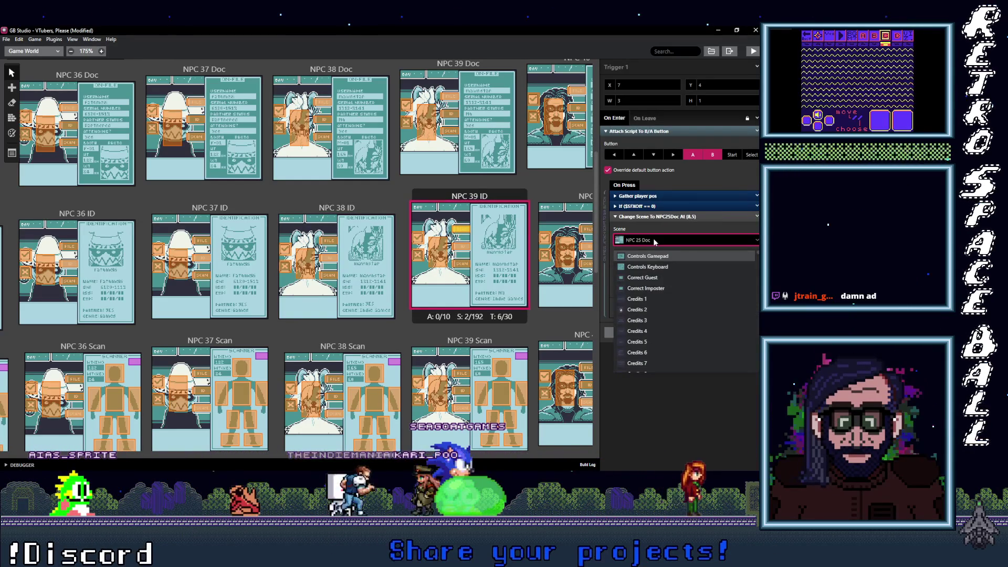
text(38 D)
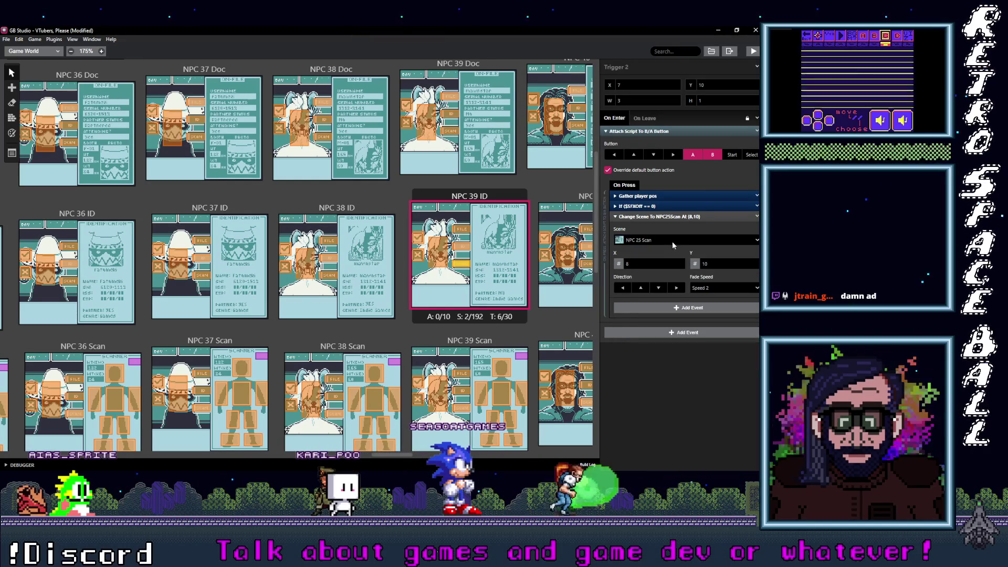
click(668, 239)
text(38)
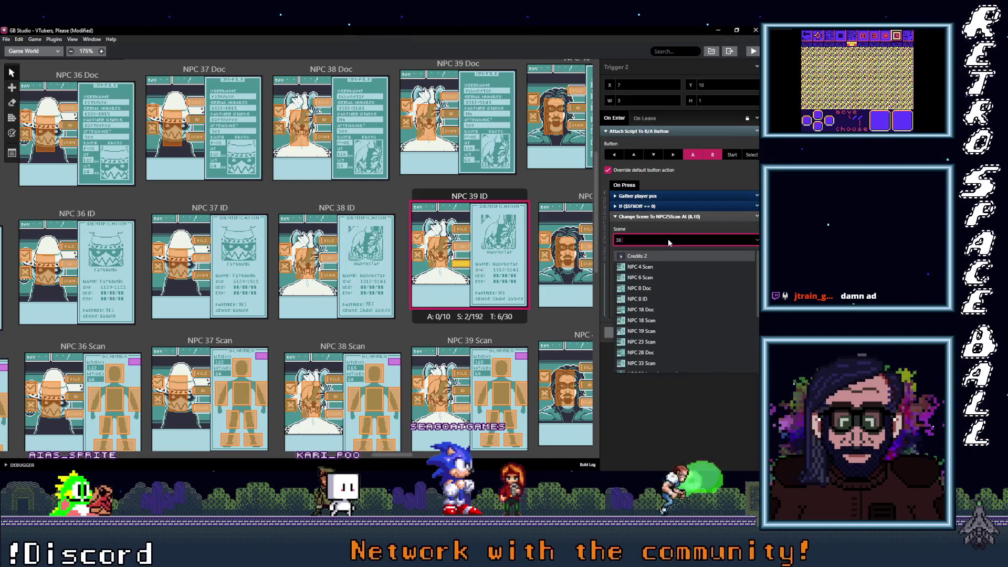
key(Return)
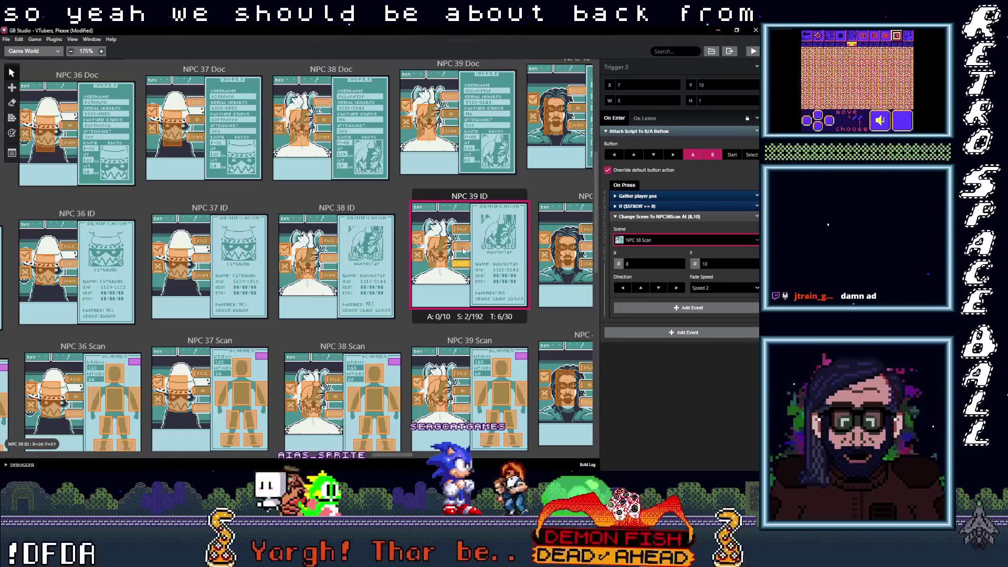
drag(386, 456, 414, 458)
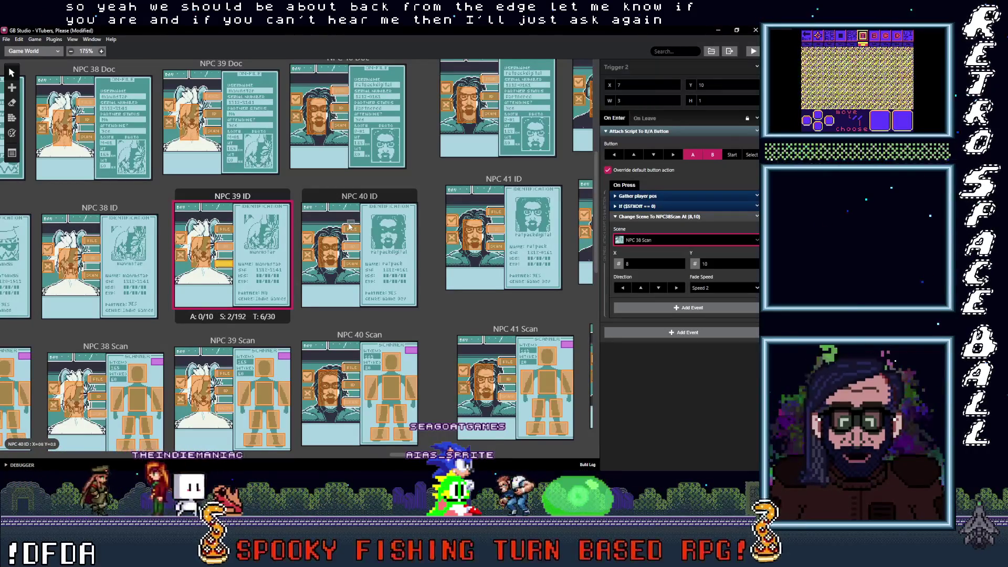
Set NPC 40 ID's Trigger 6 to change scene to NPC 40 (new imposter)
click(329, 254)
click(651, 242)
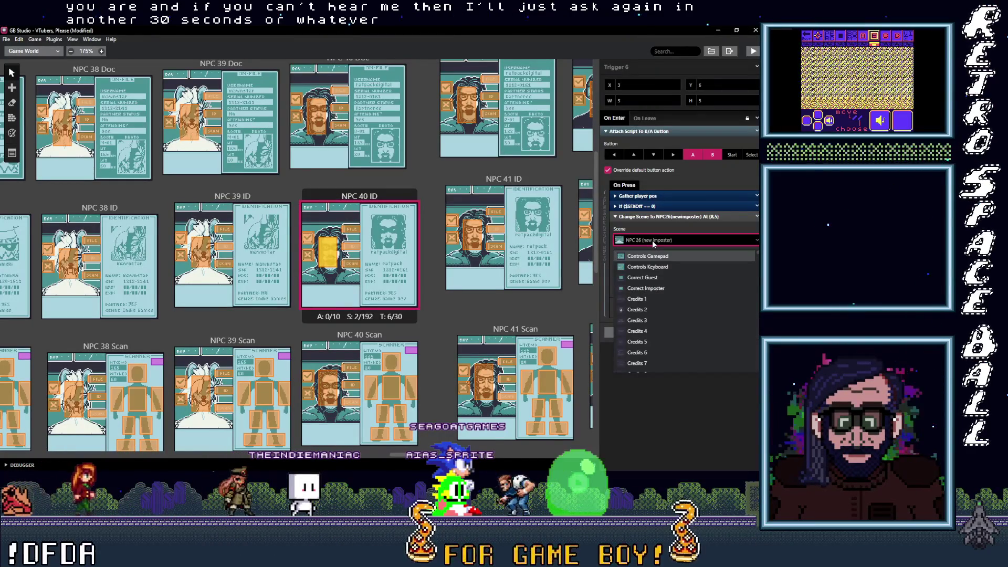
text(40 ()
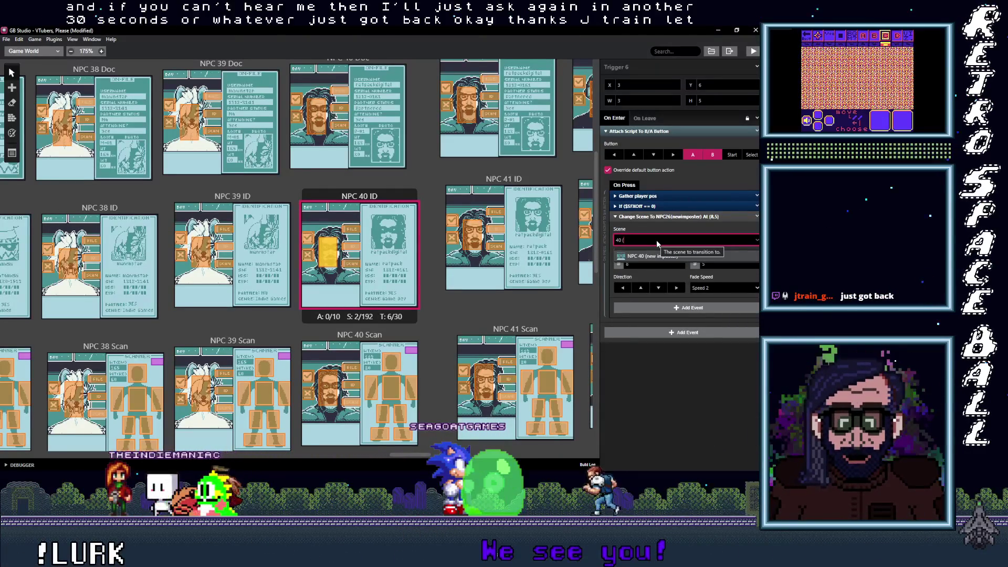
click(651, 256)
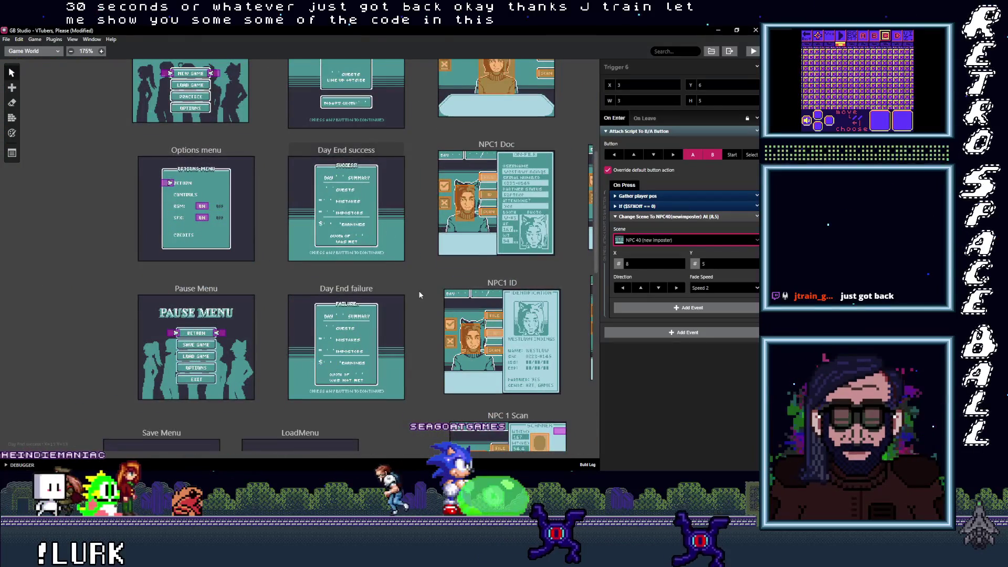
Show the New Day scene's GBVM tile-replace code for day, guest and quota counters in a widened sidebar
click(361, 179)
scroll(668, 305, down, 2)
scroll(668, 305, down, 1)
scroll(678, 401, down, 1)
scroll(678, 400, down, 5)
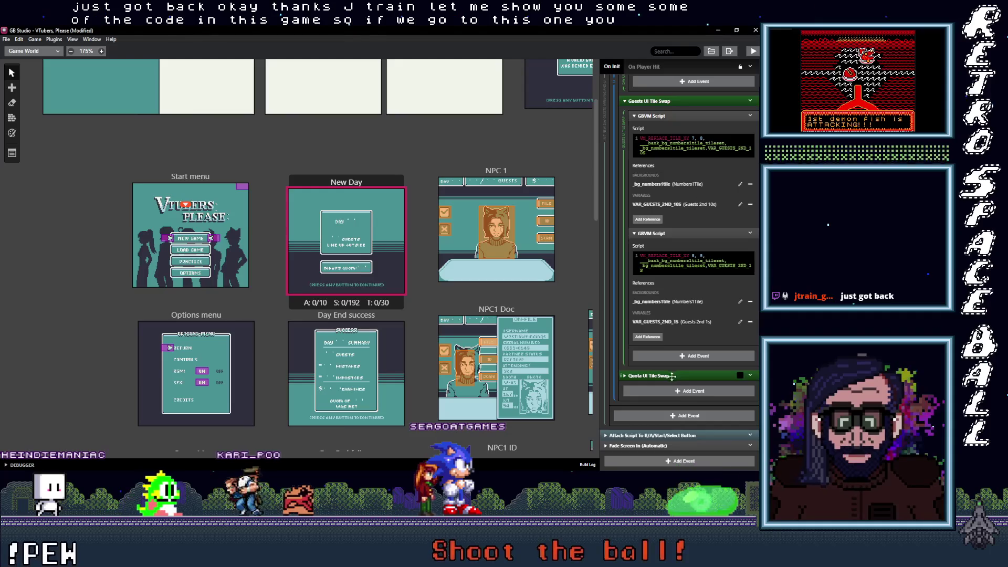
scroll(695, 380, up, 2)
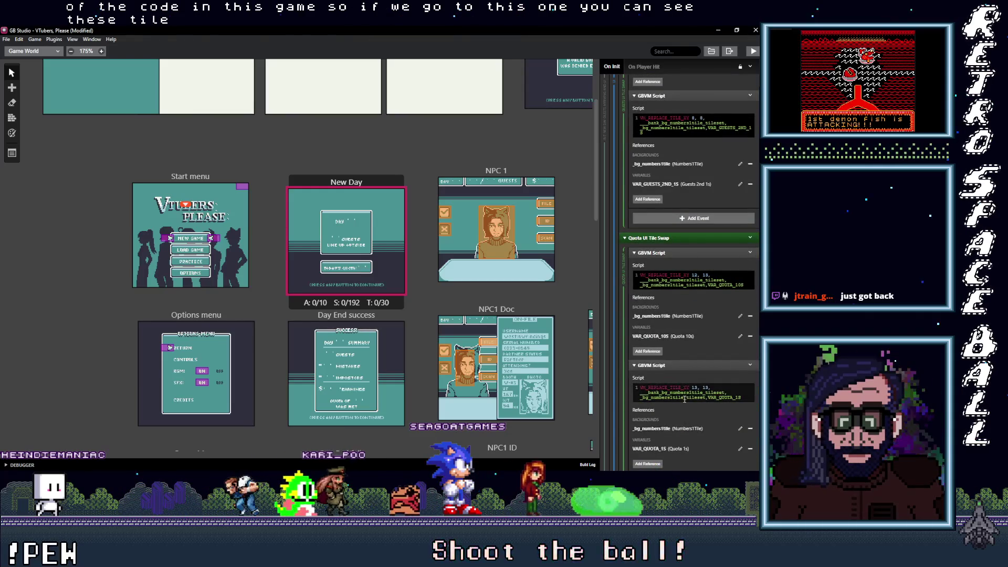
scroll(683, 398, up, 2)
scroll(684, 398, up, 4)
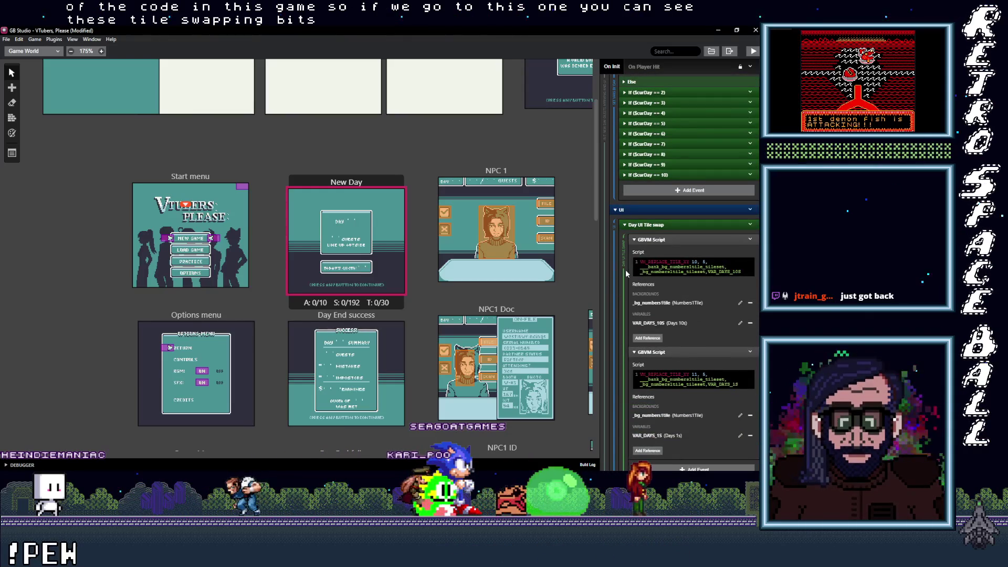
drag(600, 267, 463, 259)
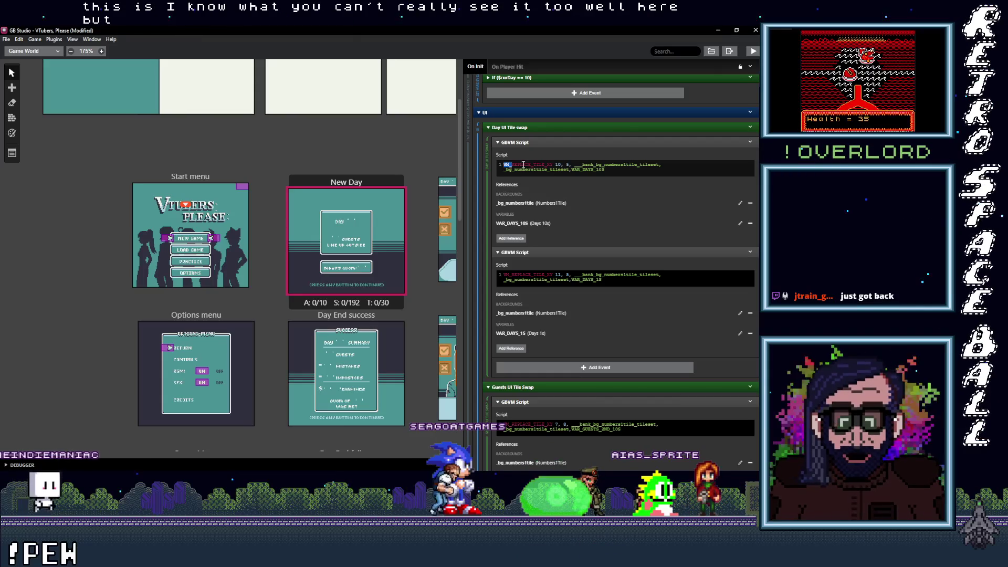
click(575, 165)
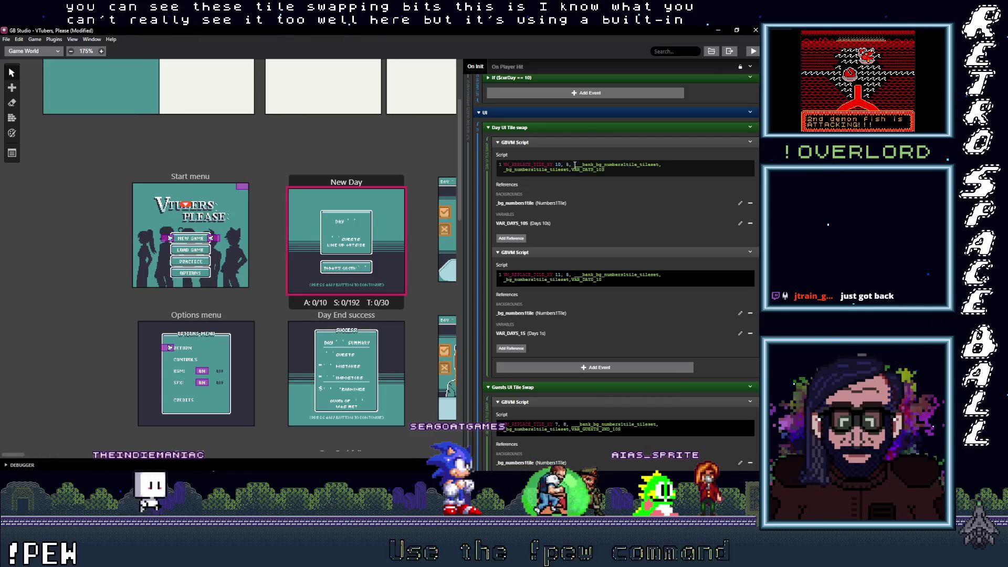
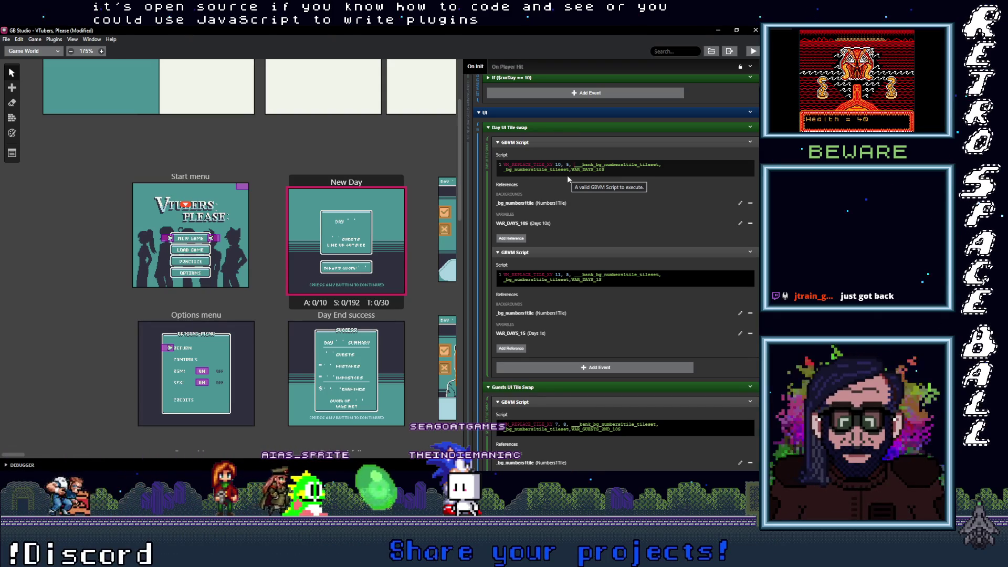
Highlight the numbers tileset bank name and VAR_DAYS_10S in the first GBVM script, listing _bg_numbers1tile's symbols
drag(503, 165, 643, 172)
click(505, 164)
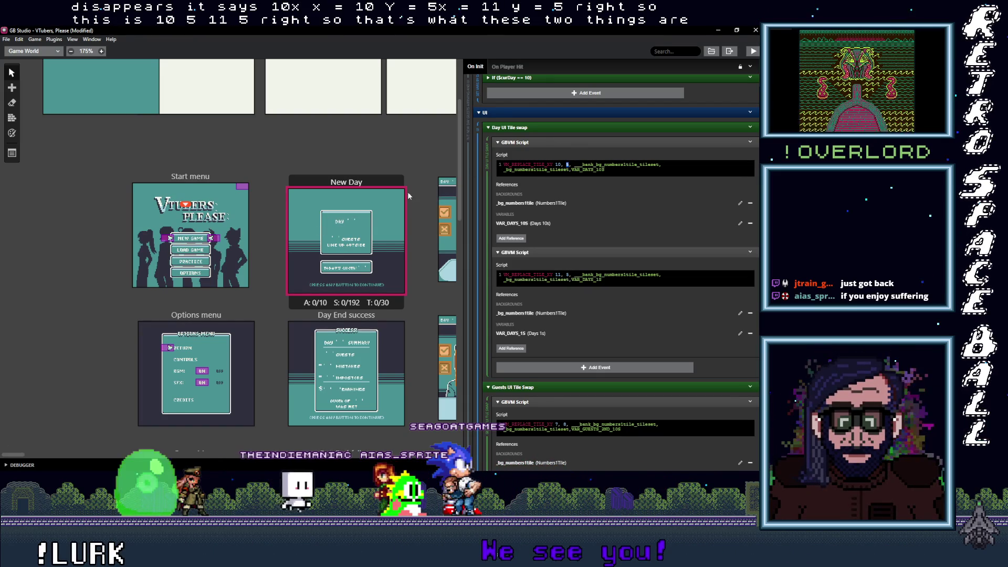
drag(575, 164, 661, 164)
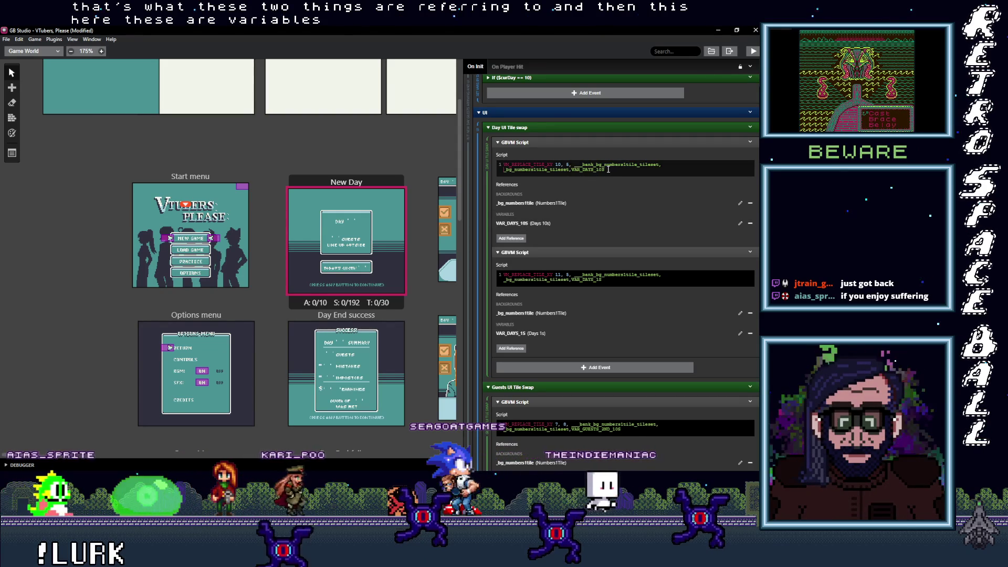
double_click(587, 169)
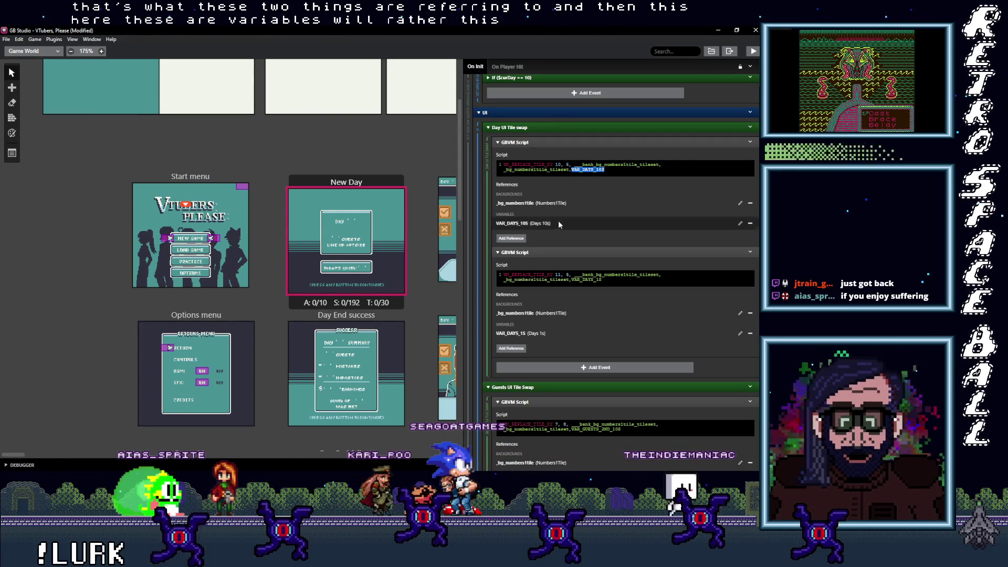
click(575, 164)
drag(641, 164, 661, 165)
click(509, 204)
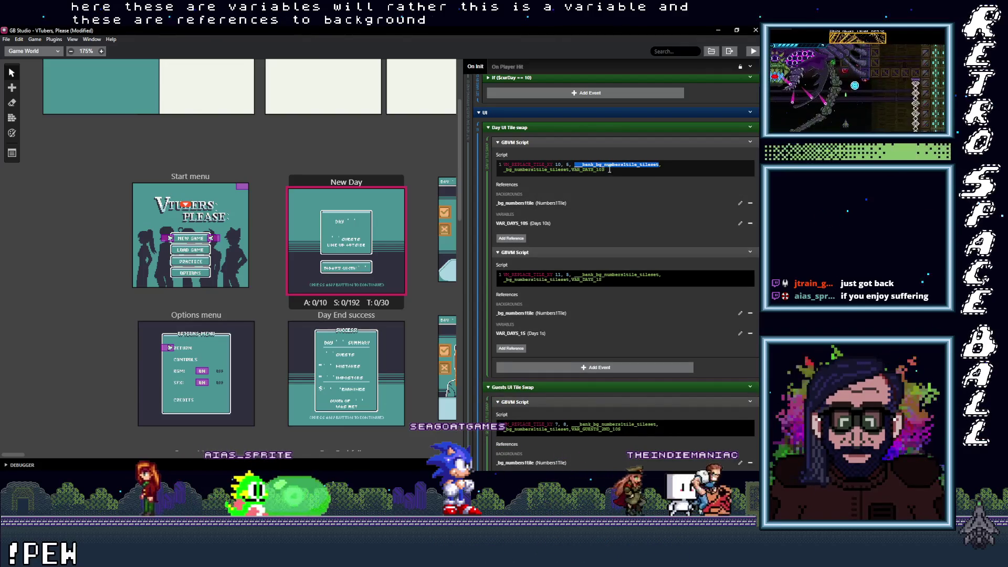
click(573, 164)
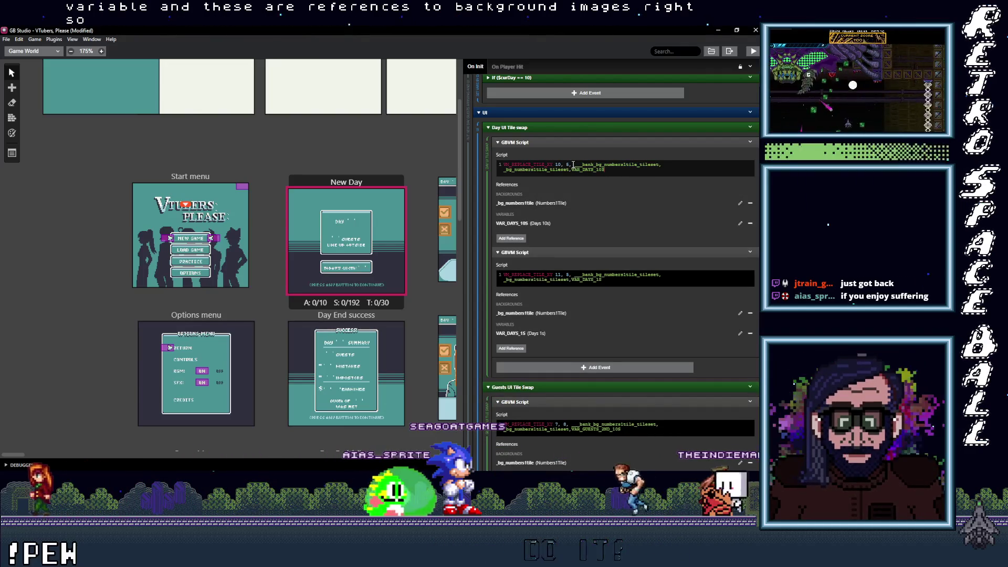
drag(573, 164, 614, 164)
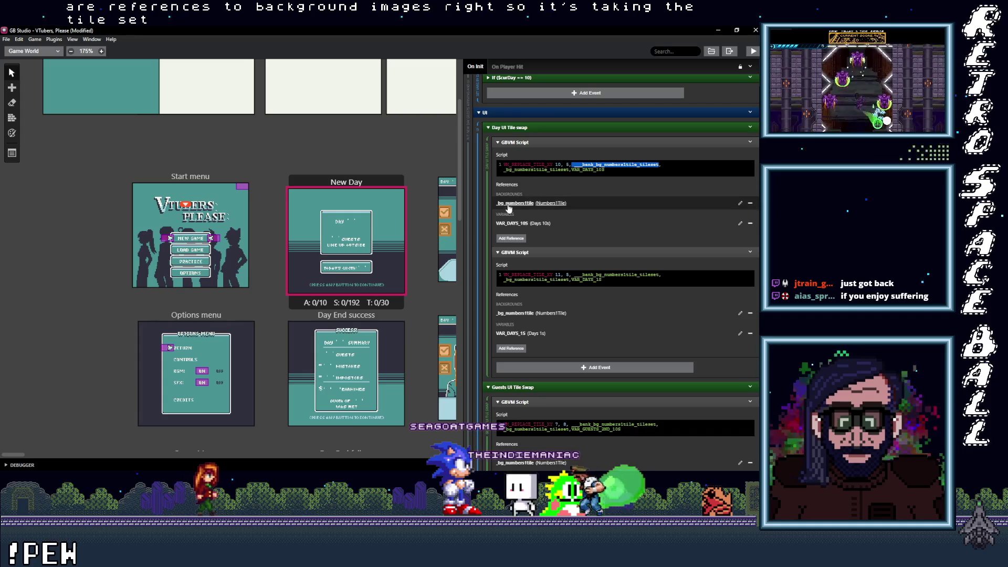
Recheck the VAR_DAYS_10S variable, tileset bank name and _bg_numbers1tile symbol list in the script
mouse_move(519, 206)
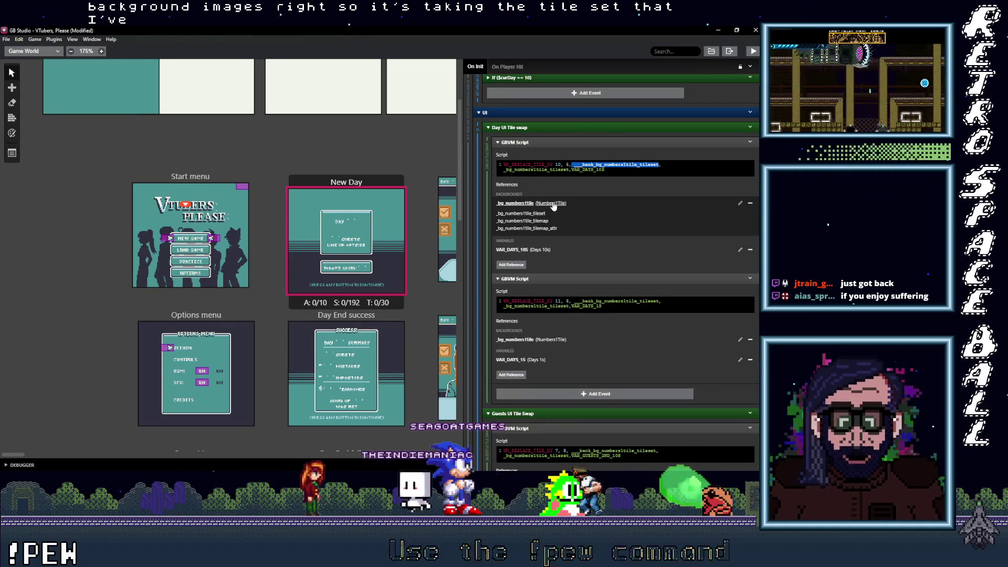
scroll(183, 262, up, 3)
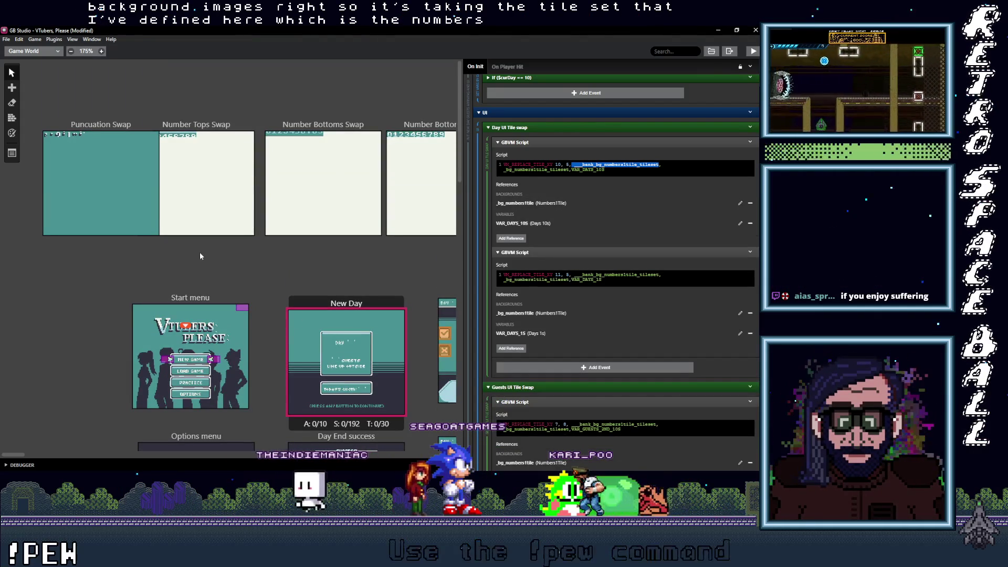
scroll(300, 246, right, 3)
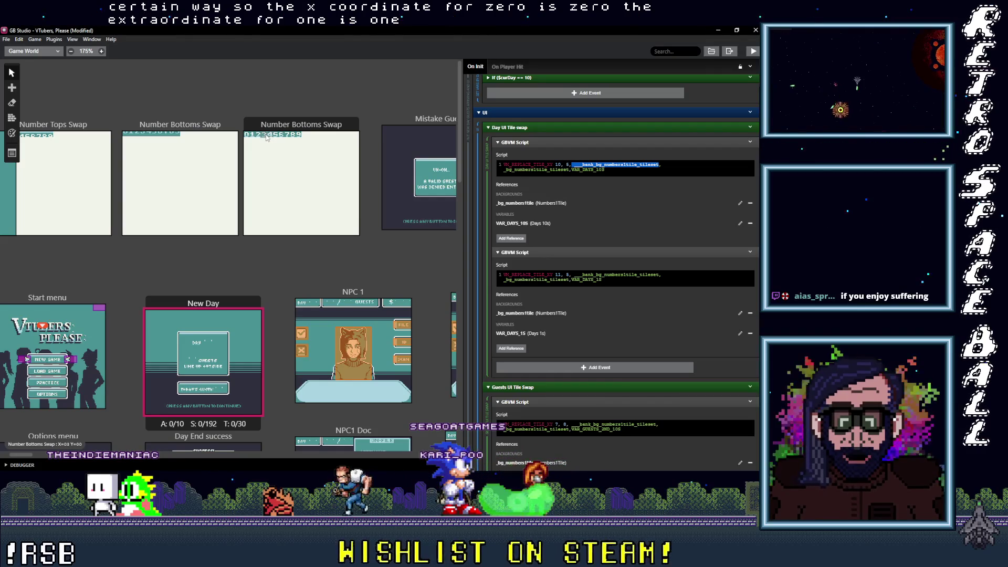
click(574, 170)
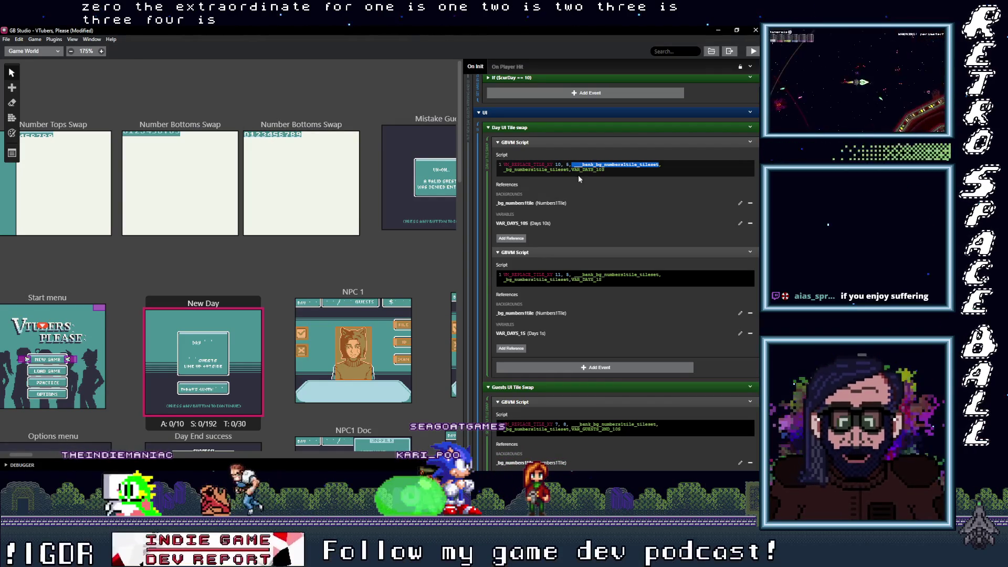
drag(573, 170, 605, 171)
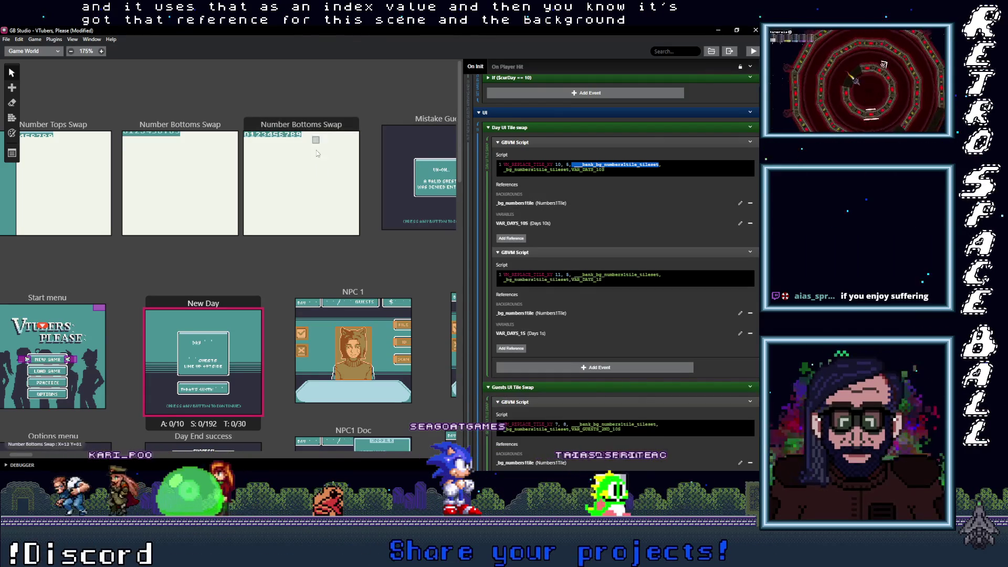
double_click(583, 164)
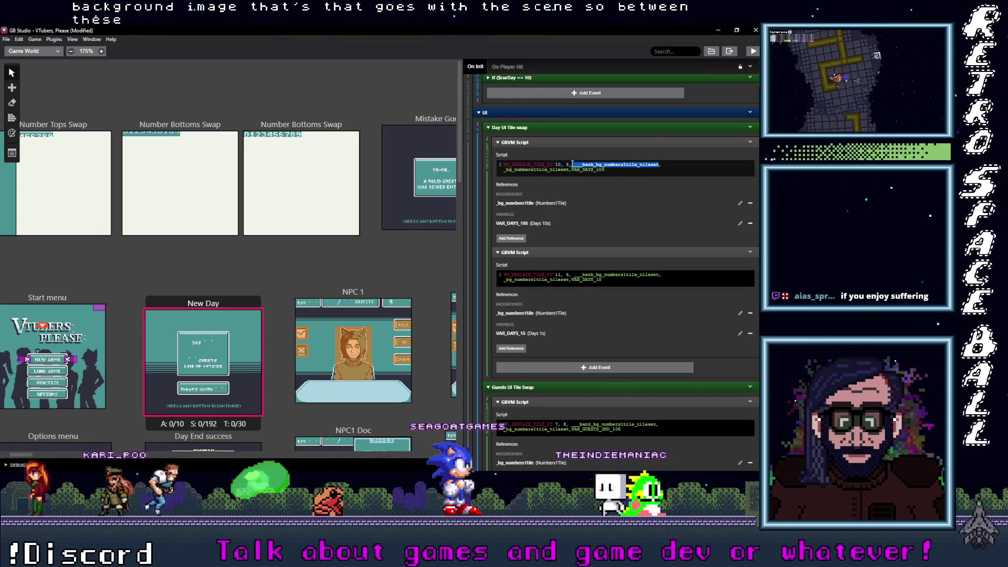
click(523, 203)
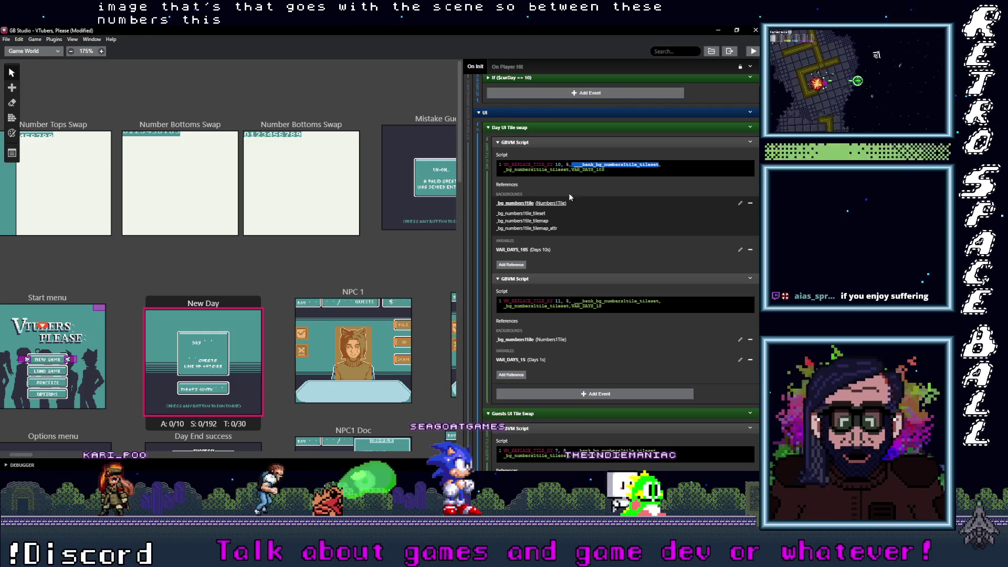
drag(572, 169, 611, 171)
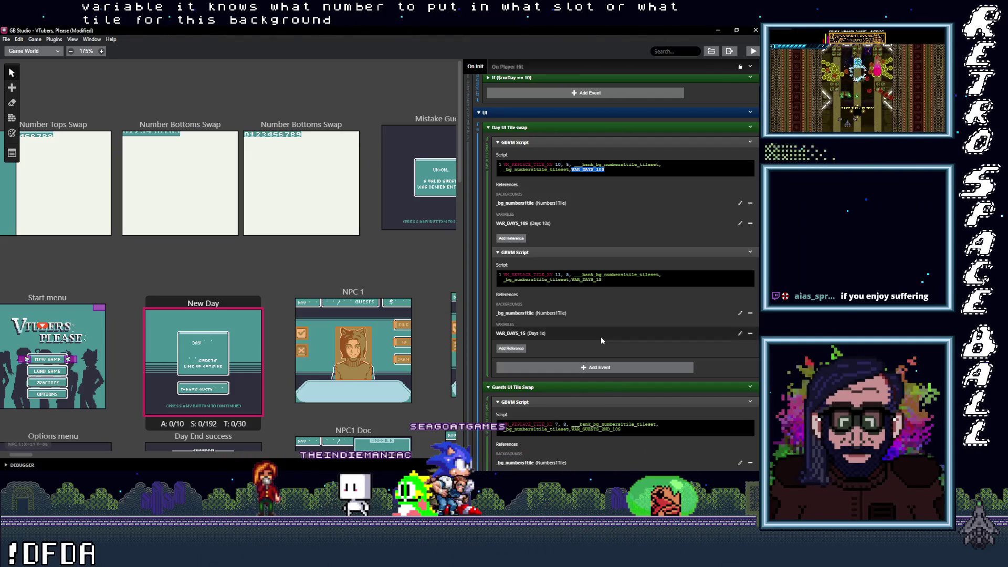
Open NPC 1 scene, expand its ShowCashUI, ShowDayUI and ShowGuestsUI calls, and show the scripts list
scroll(602, 340, down, 5)
scroll(273, 361, down, 3)
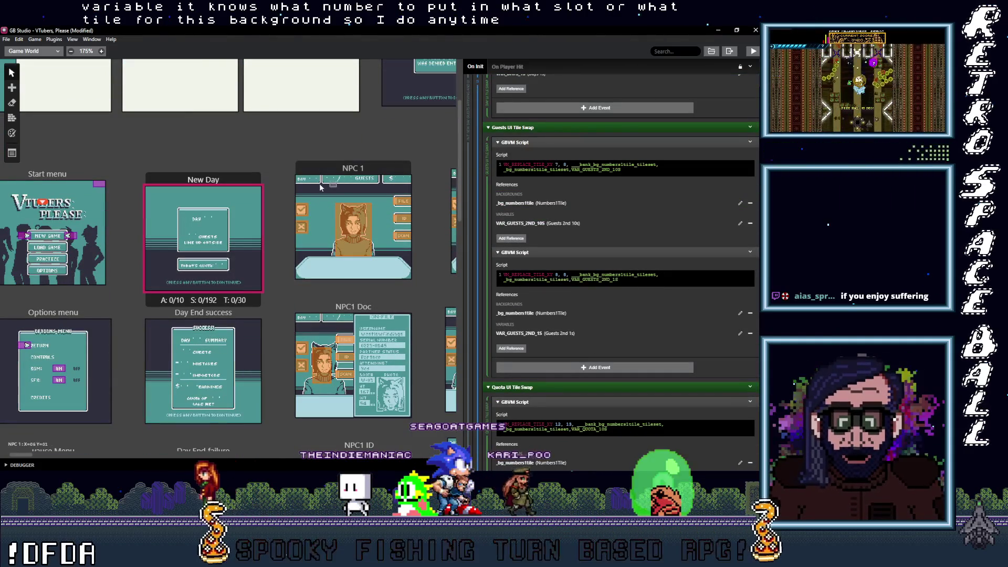
scroll(322, 194, up, 3)
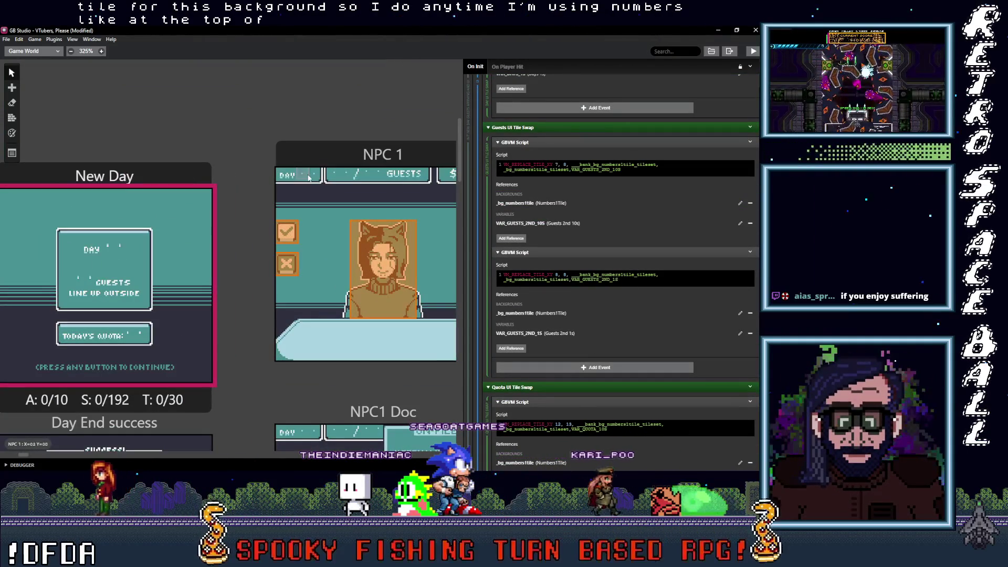
click(392, 149)
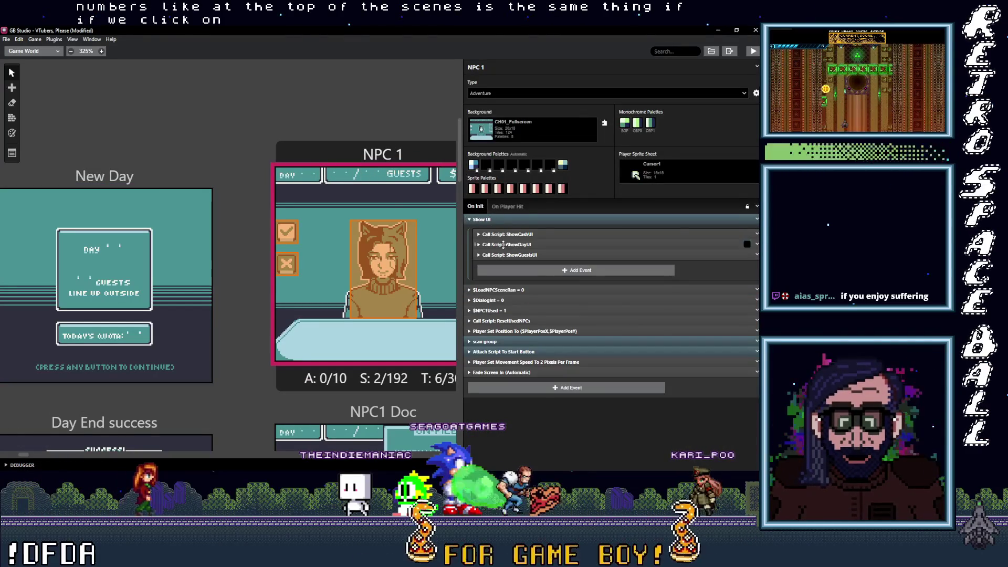
click(503, 234)
click(508, 234)
click(508, 244)
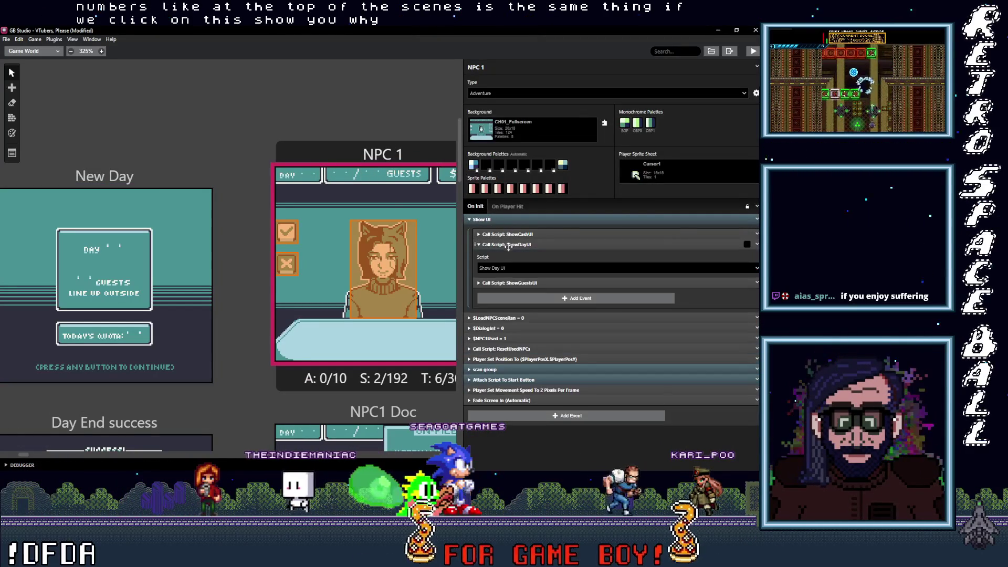
click(508, 245)
click(509, 255)
click(509, 254)
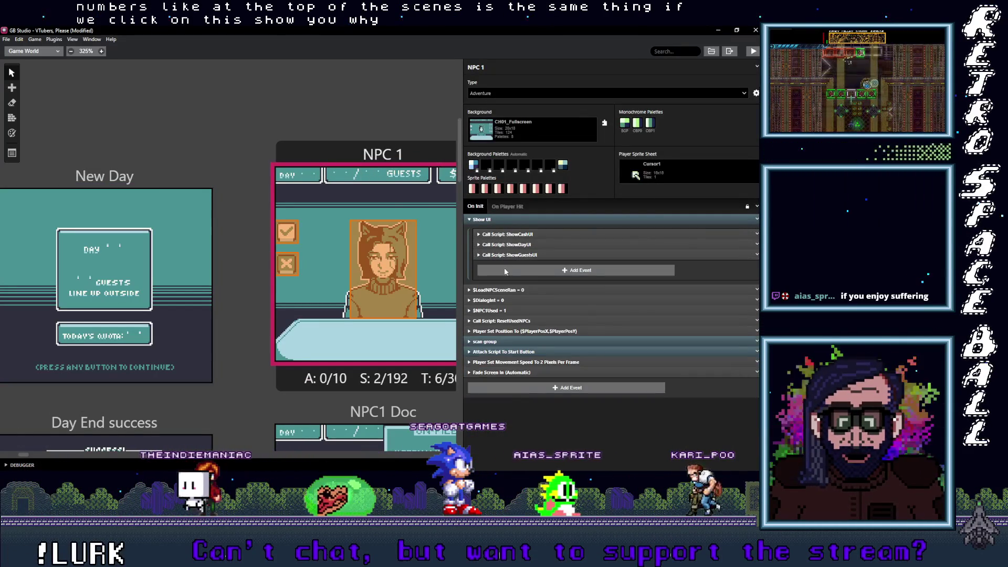
click(509, 255)
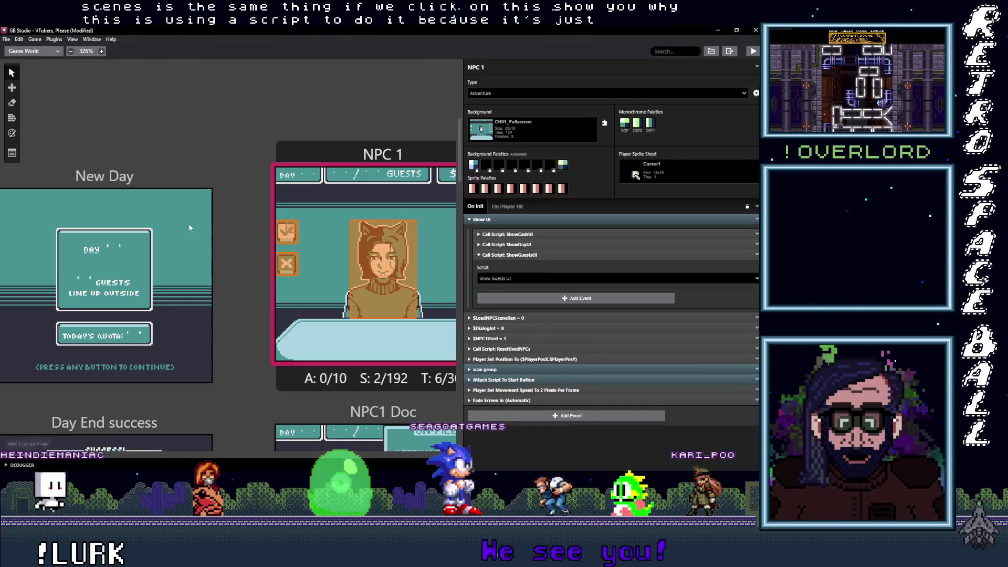
click(12, 151)
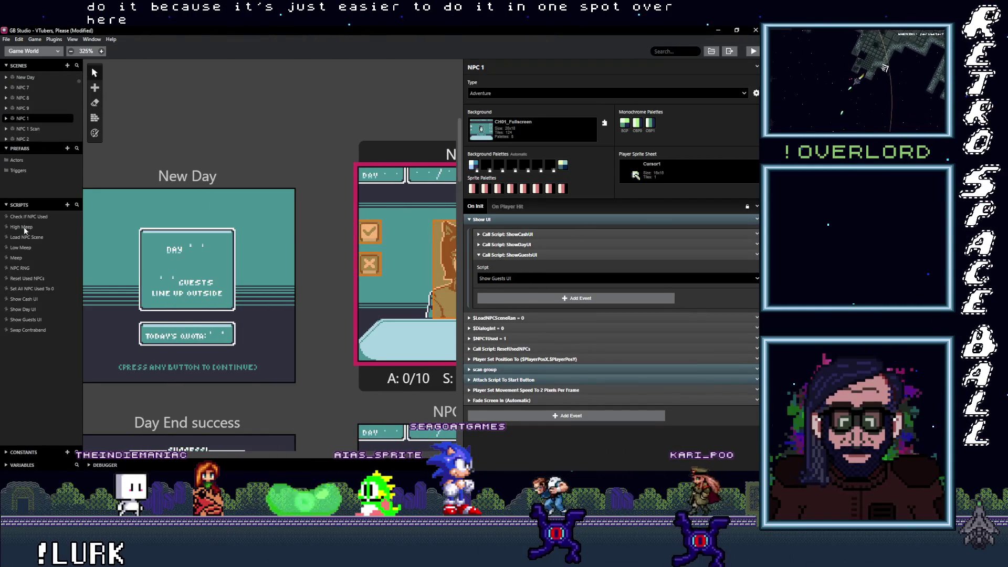
Review the High Meep and Load NPC Scene scripts, expanding and collapsing the If ($NPCRNG == 1) branch
click(23, 227)
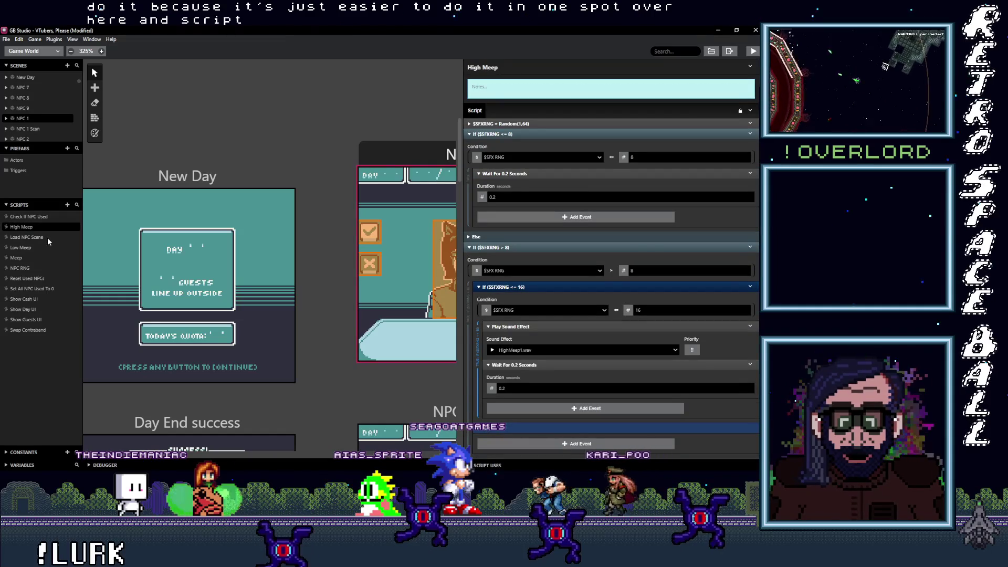
click(36, 237)
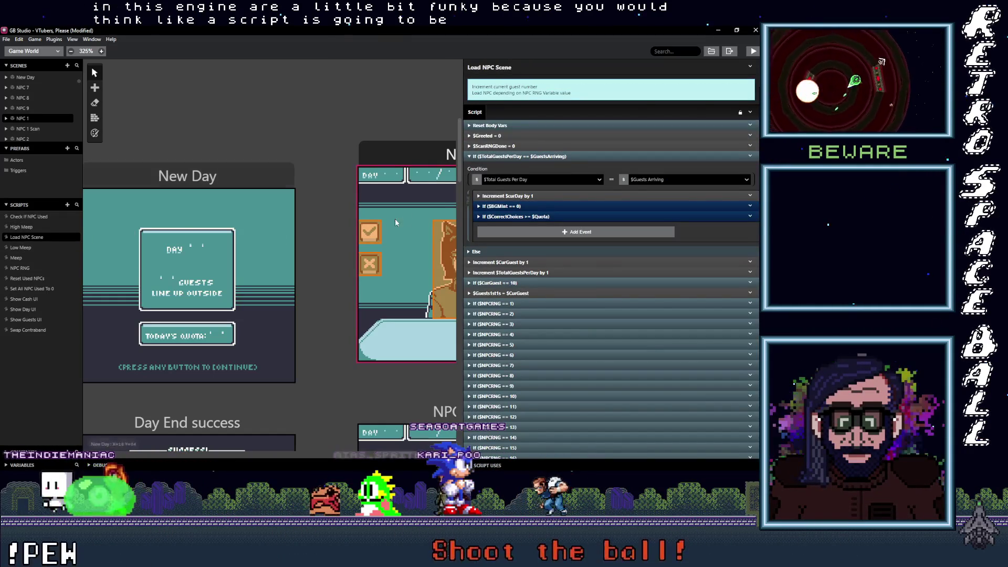
click(542, 156)
scroll(534, 307, down, 1)
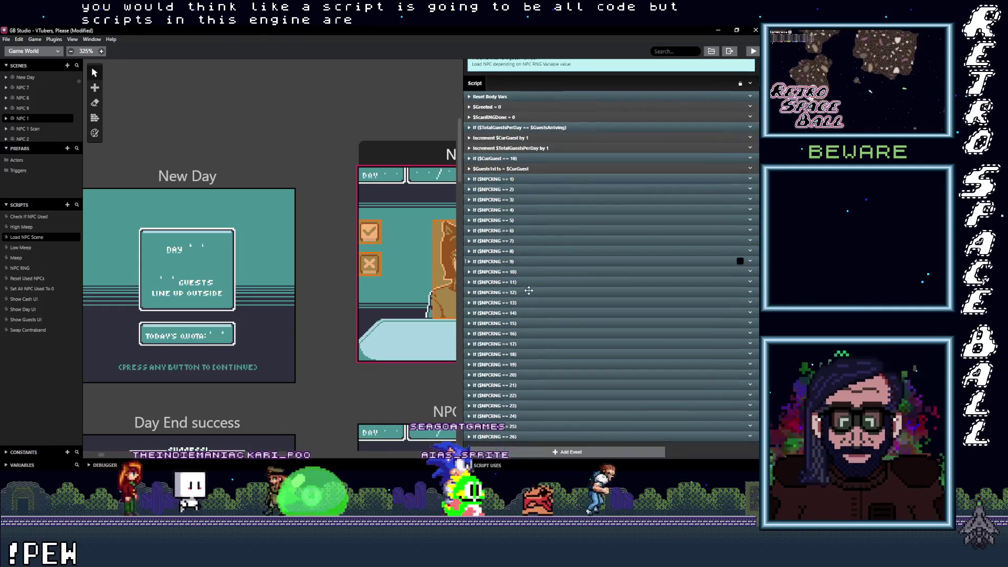
scroll(534, 306, up, 1)
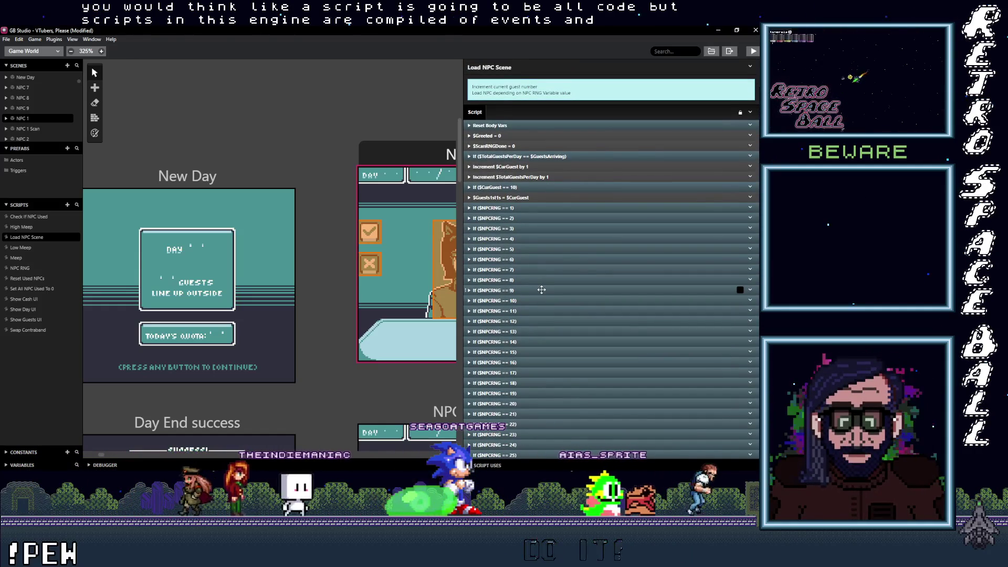
scroll(540, 288, down, 1)
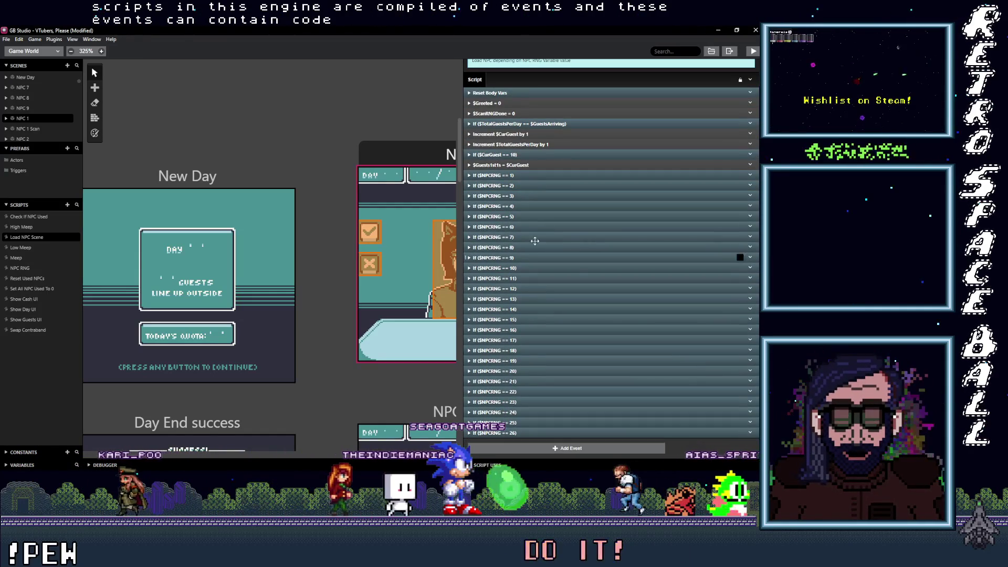
click(512, 176)
click(514, 215)
click(515, 215)
click(510, 177)
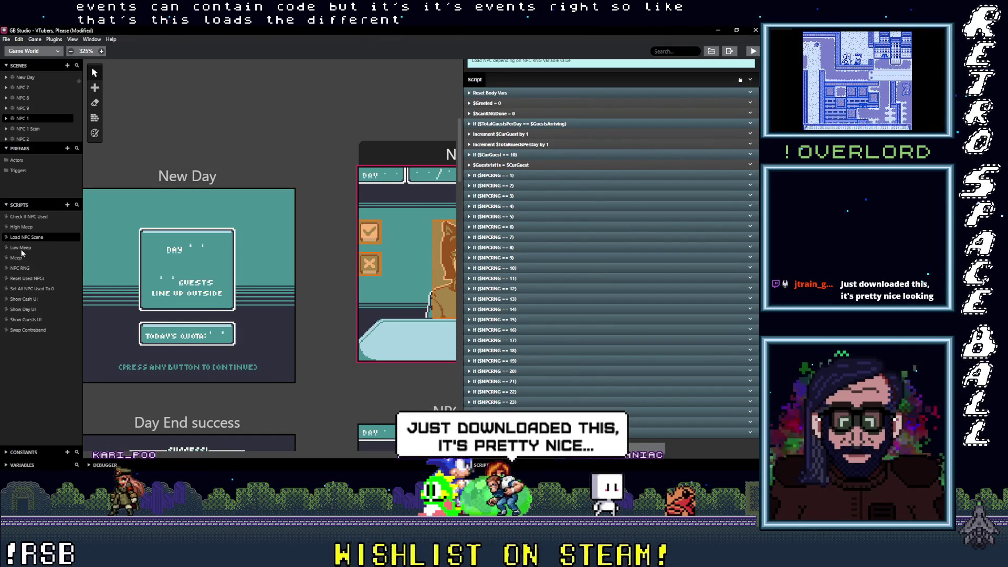
In the Show Cash UI script, expand then collapse the numbers tile reference and inspect the 10s place code
click(21, 299)
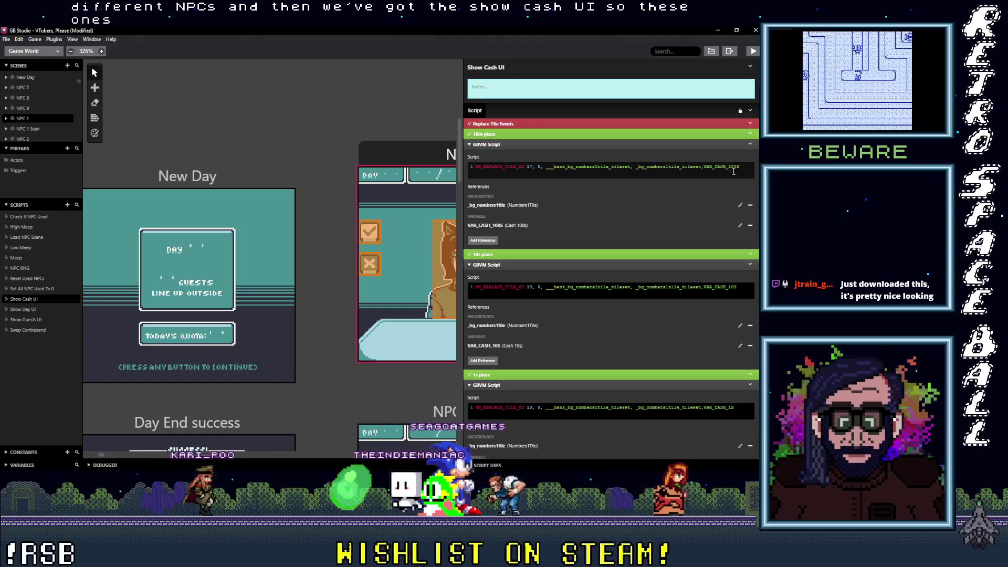
scroll(609, 315, down, 1)
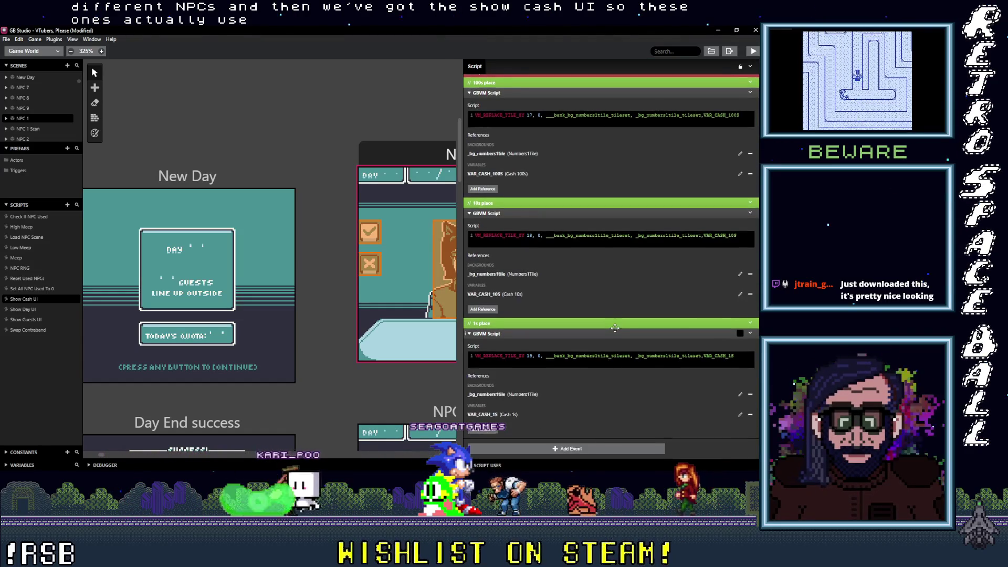
scroll(614, 320, up, 1)
click(615, 329)
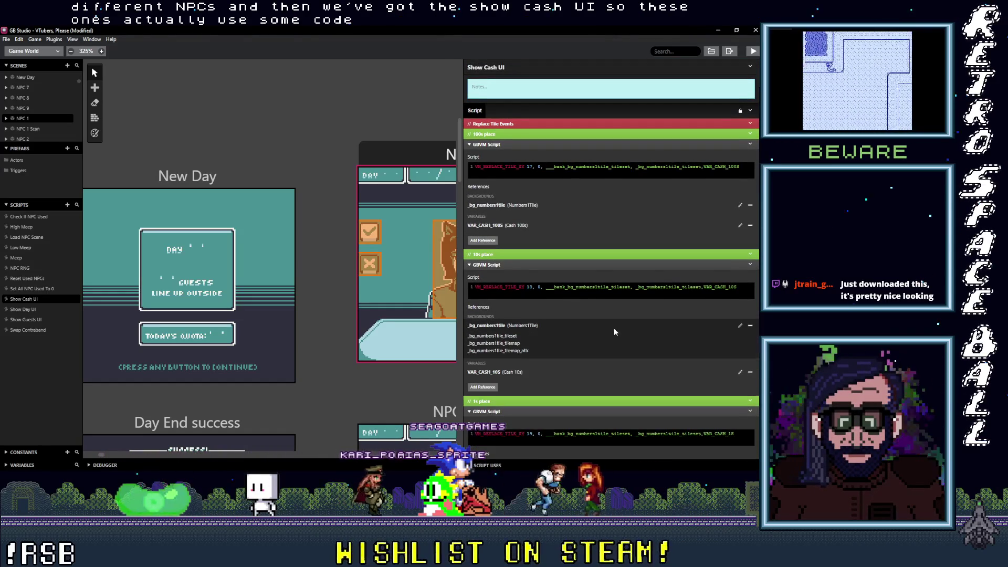
mouse_move(613, 331)
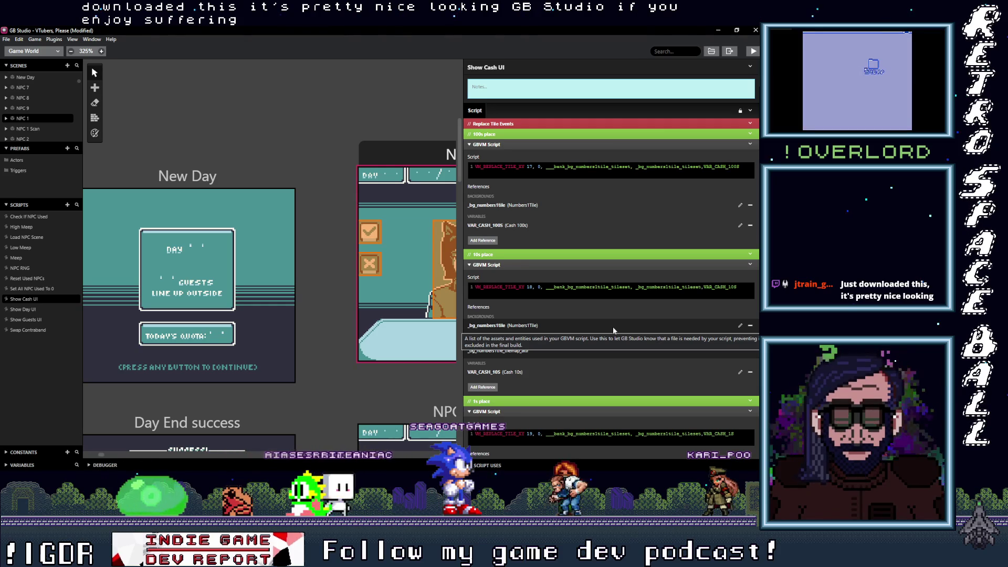
click(750, 351)
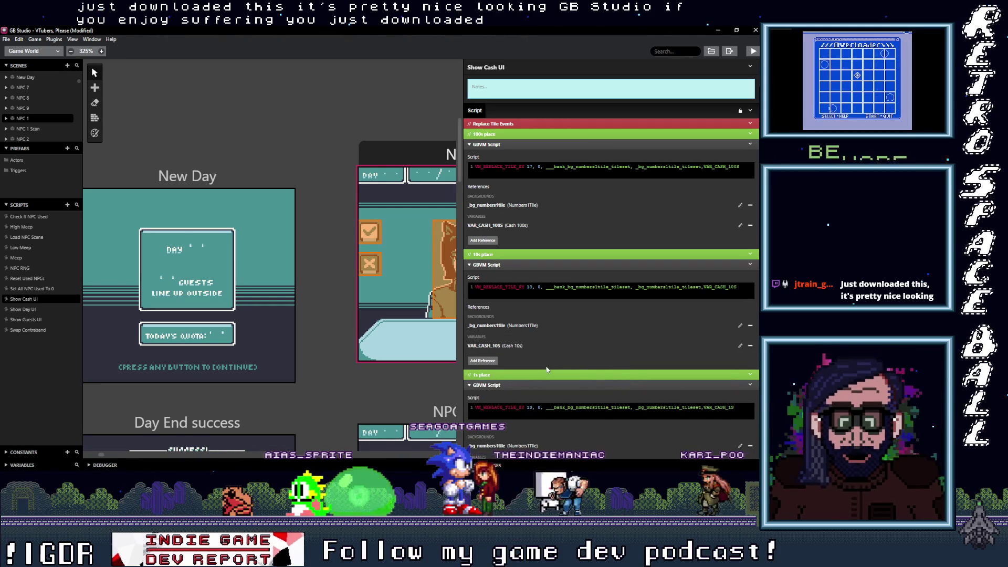
click(555, 286)
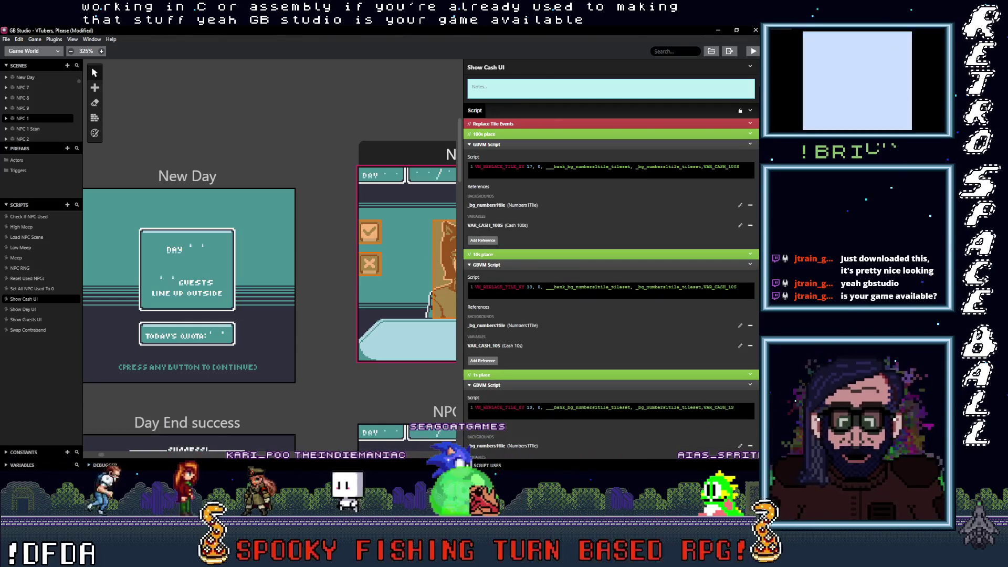
Switch to the browser with Alt+Tab and open the developer's itch.io profile
mouse_move(720, 23)
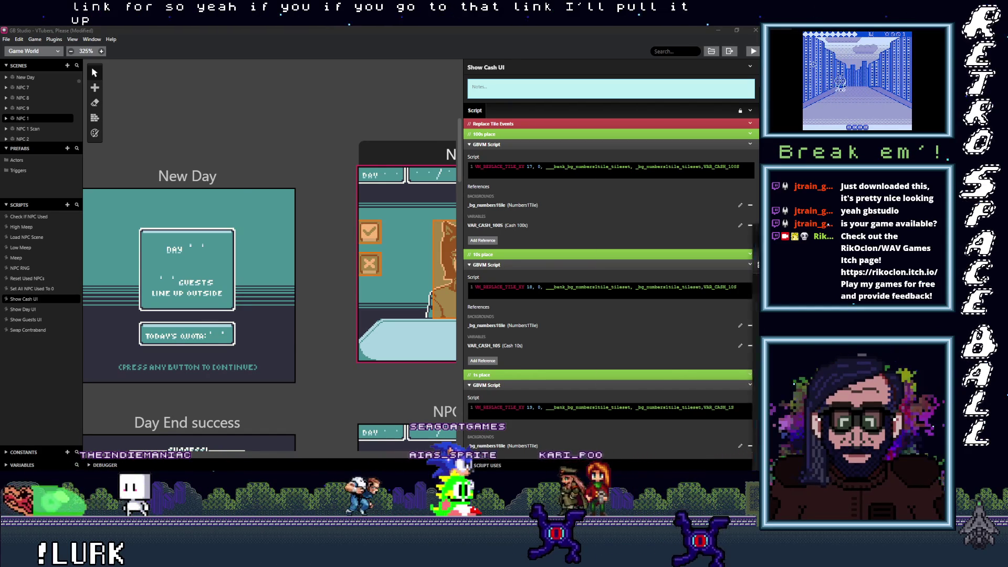
key(alt+Tab)
click(569, 124)
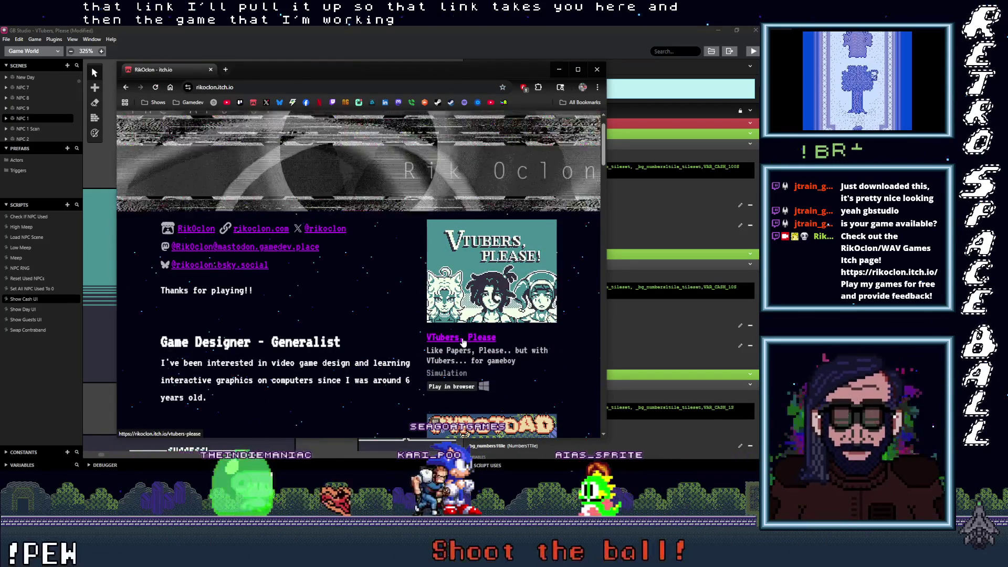
Open the VTubers, Please page, scroll through its Download section, then drag the browser aside
click(464, 340)
scroll(599, 242, down, 4)
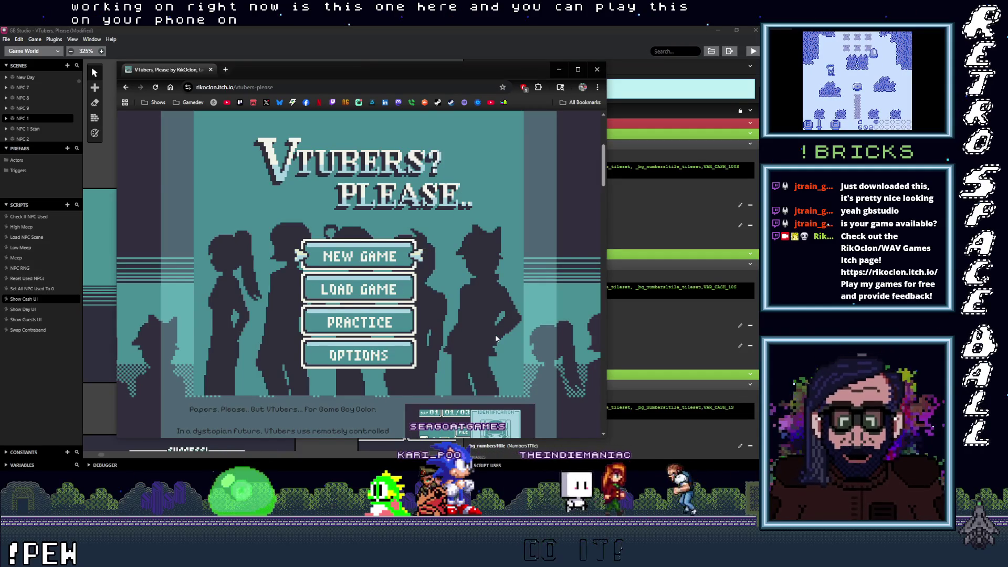
scroll(496, 339, down, 4)
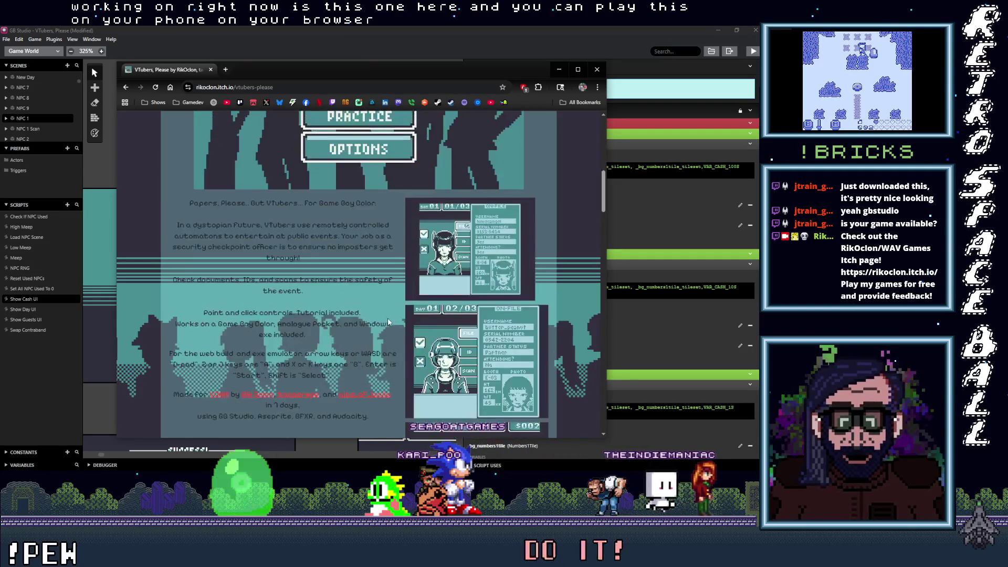
scroll(389, 321, down, 4)
scroll(326, 310, down, 5)
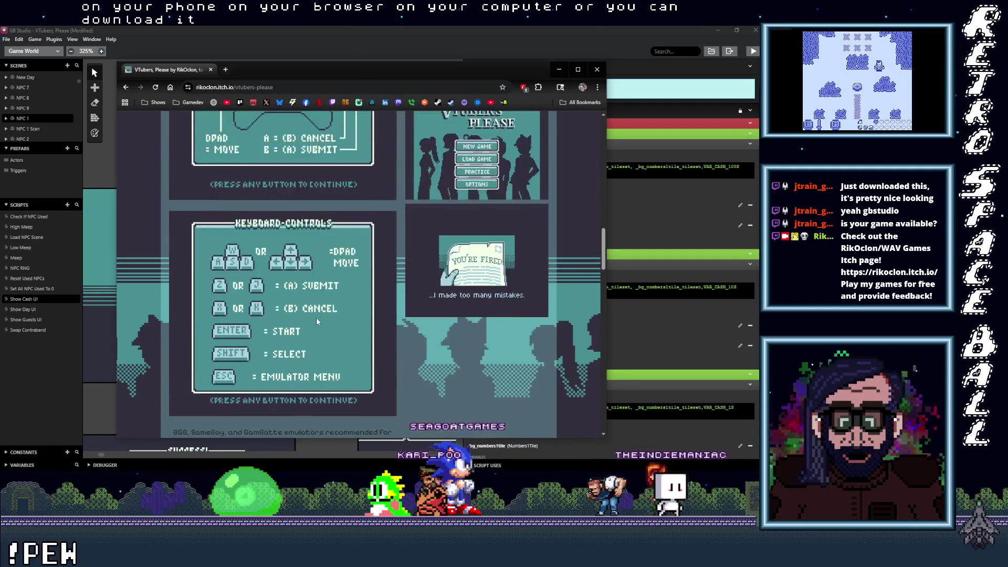
scroll(316, 321, down, 12)
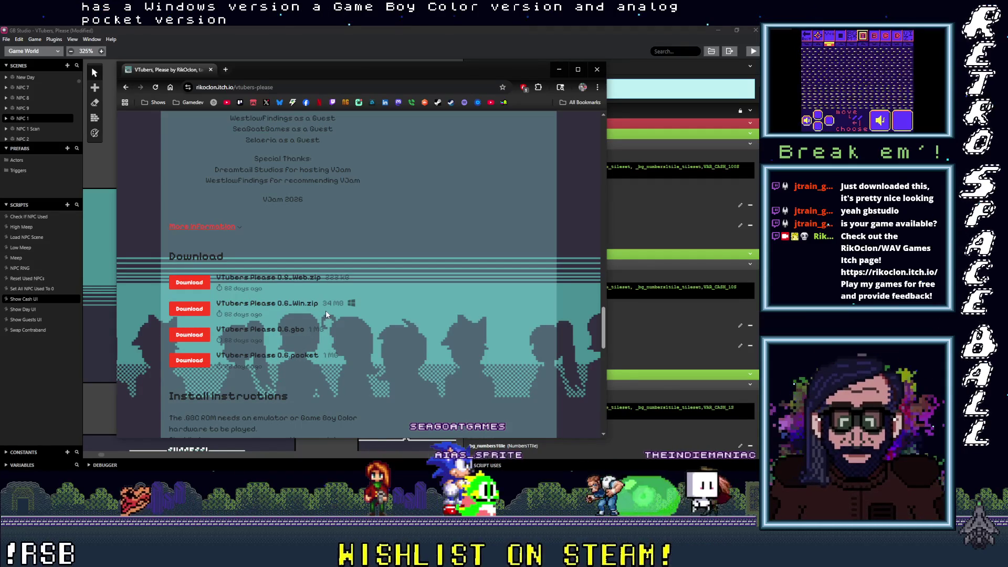
scroll(288, 318, up, 1)
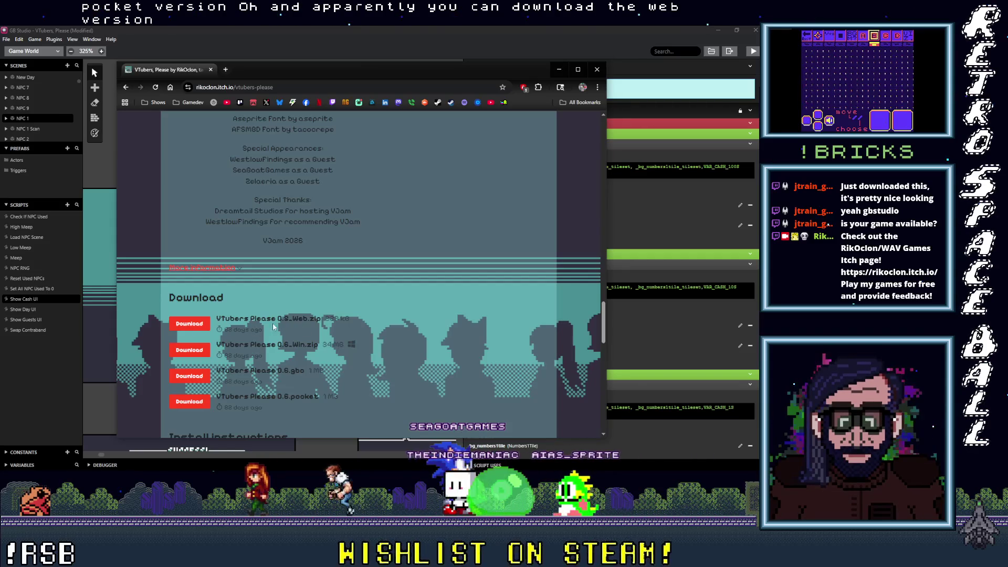
scroll(281, 326, down, 3)
scroll(281, 327, up, 2)
scroll(281, 330, up, 1)
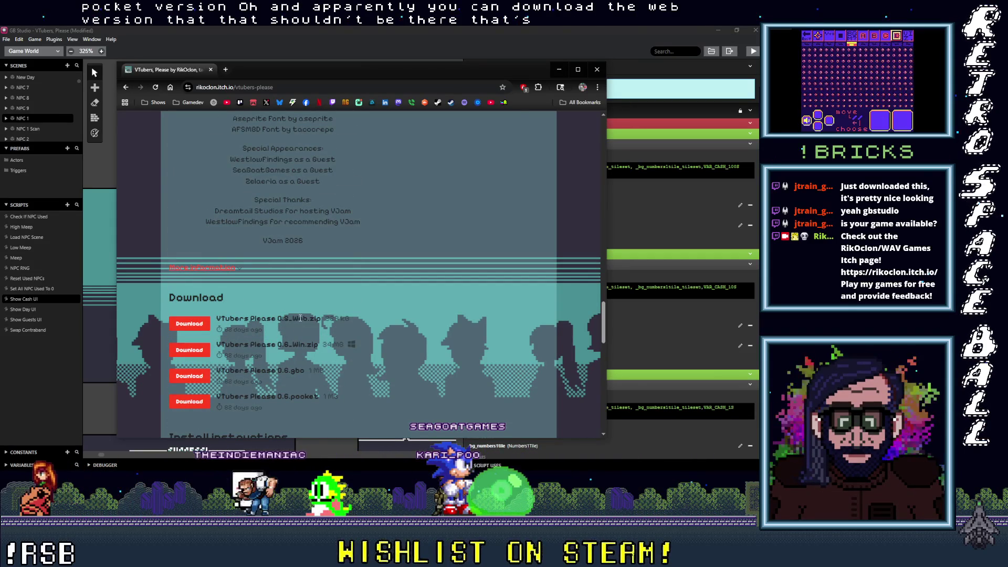
drag(330, 73, 0, 72)
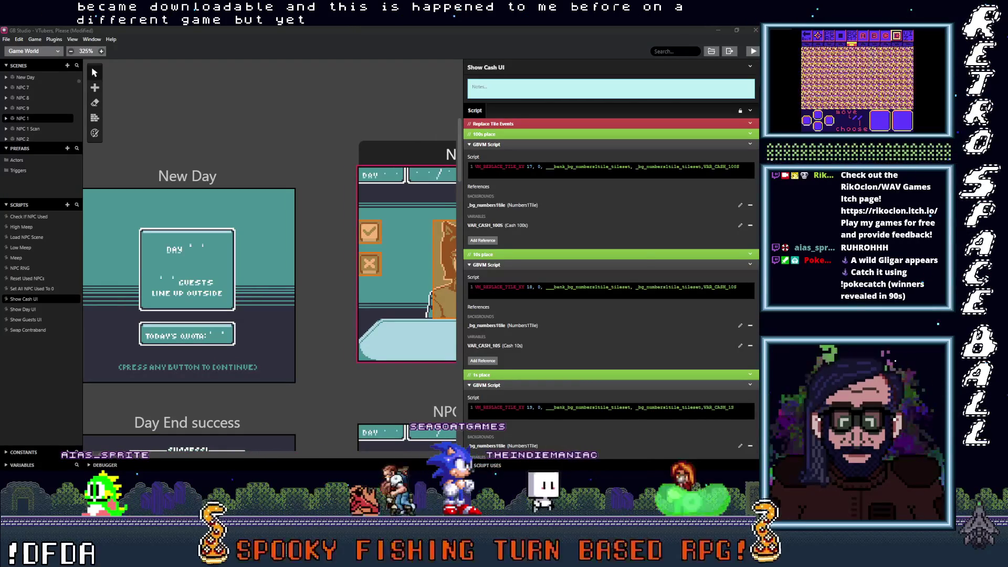
key(alt+Tab)
scroll(532, 359, down, 5)
scroll(428, 256, down, 15)
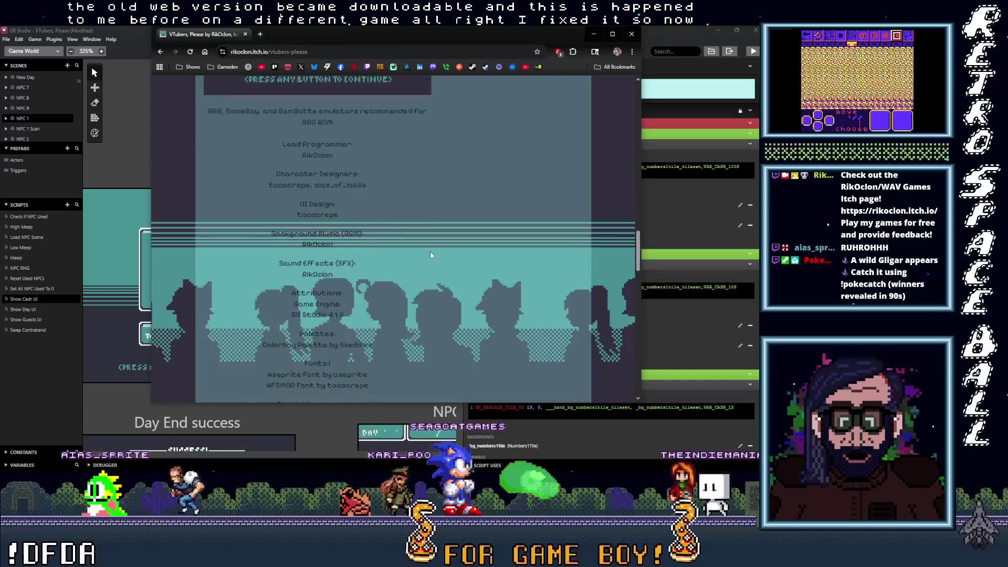
scroll(426, 256, down, 2)
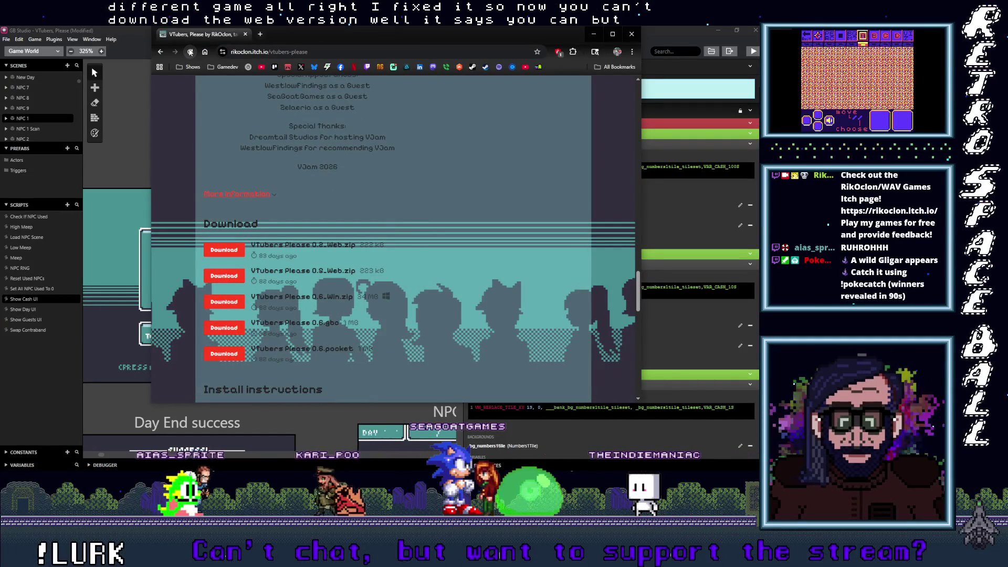
key(alt+Tab)
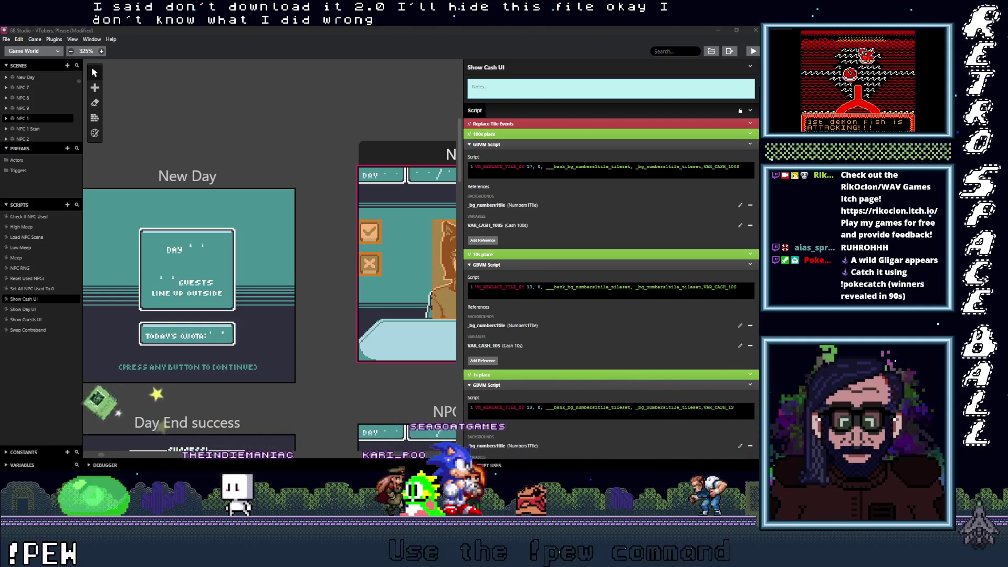
key(alt+Tab)
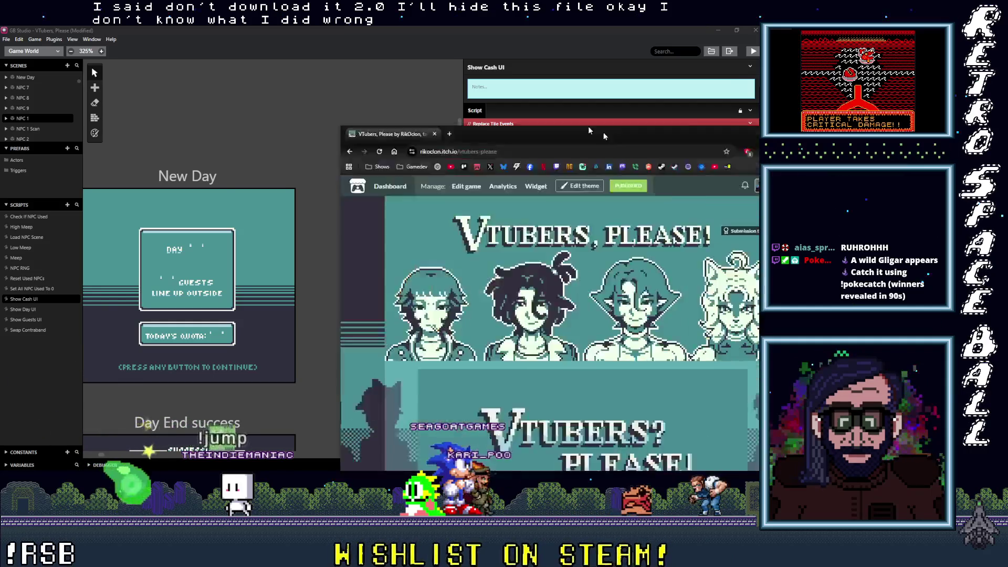
scroll(546, 328, down, 6)
scroll(563, 327, down, 10)
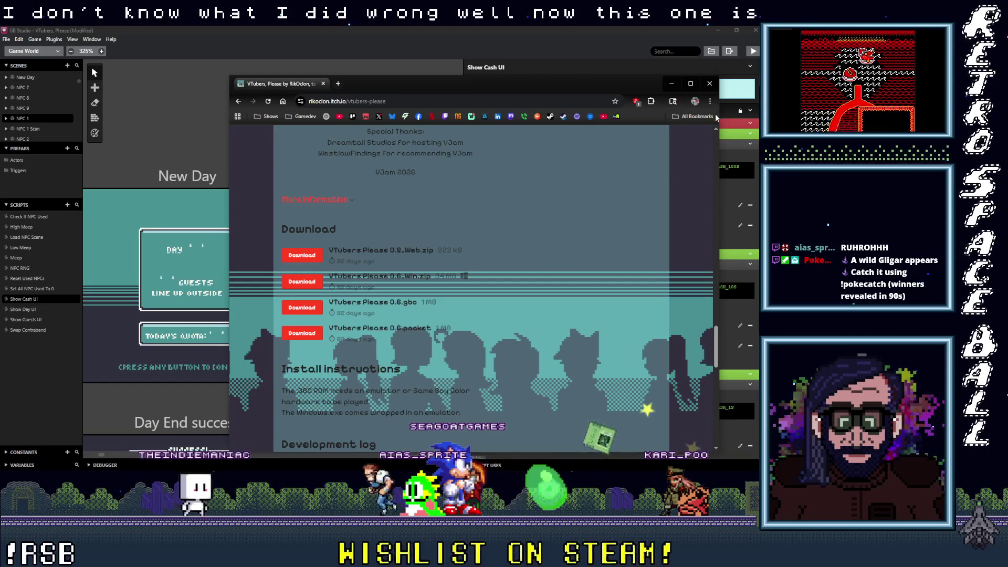
scroll(550, 250, up, 15)
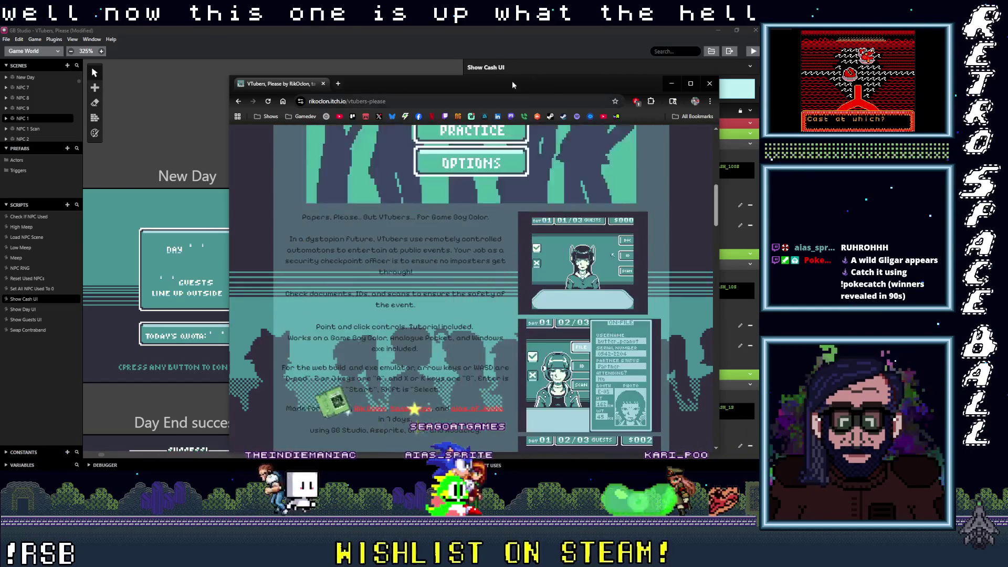
key(alt+Tab)
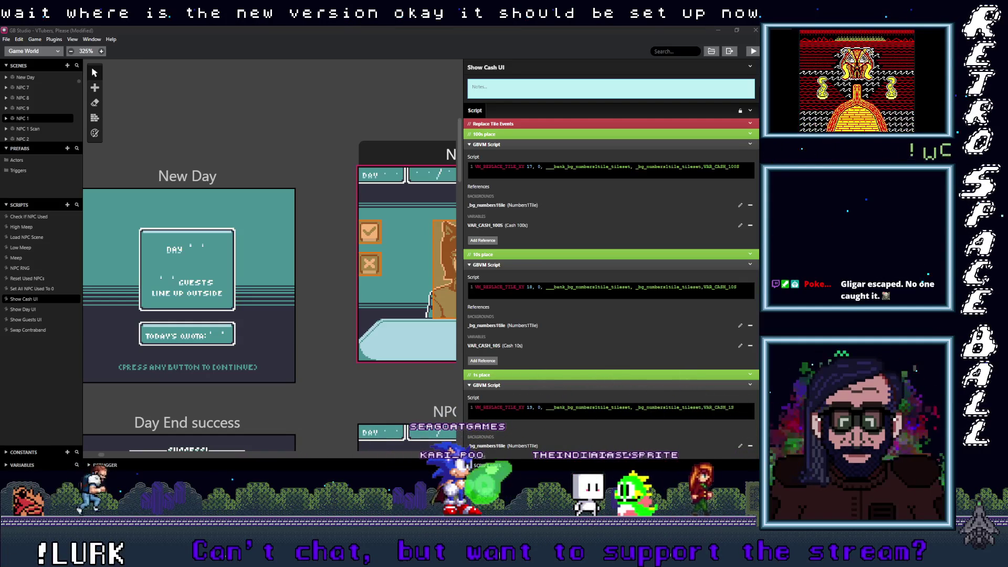
Return to Chrome, open Edit game for VTubers, Please, and drag the window off screen
key(alt+Tab)
scroll(513, 276, down, 10)
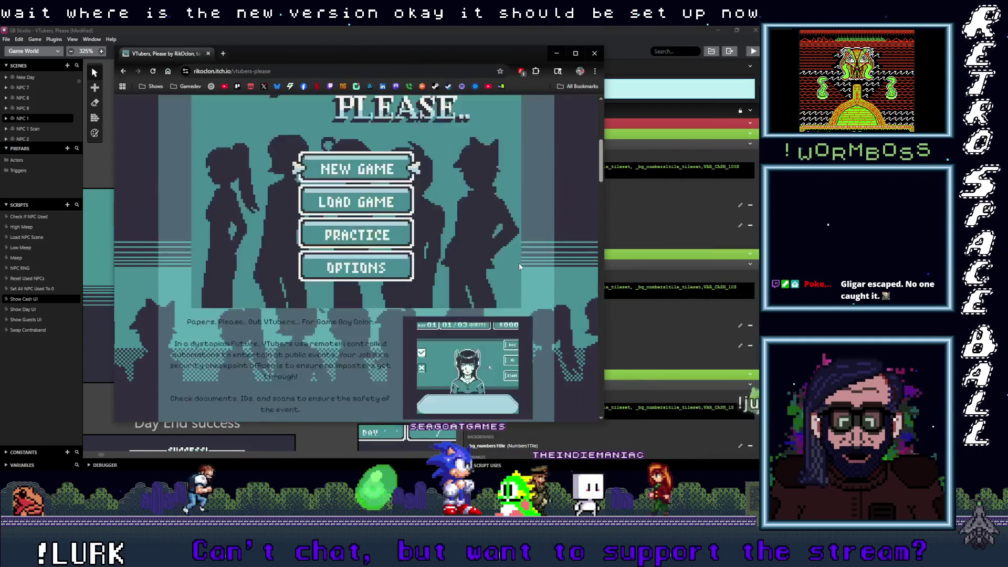
scroll(510, 273, down, 10)
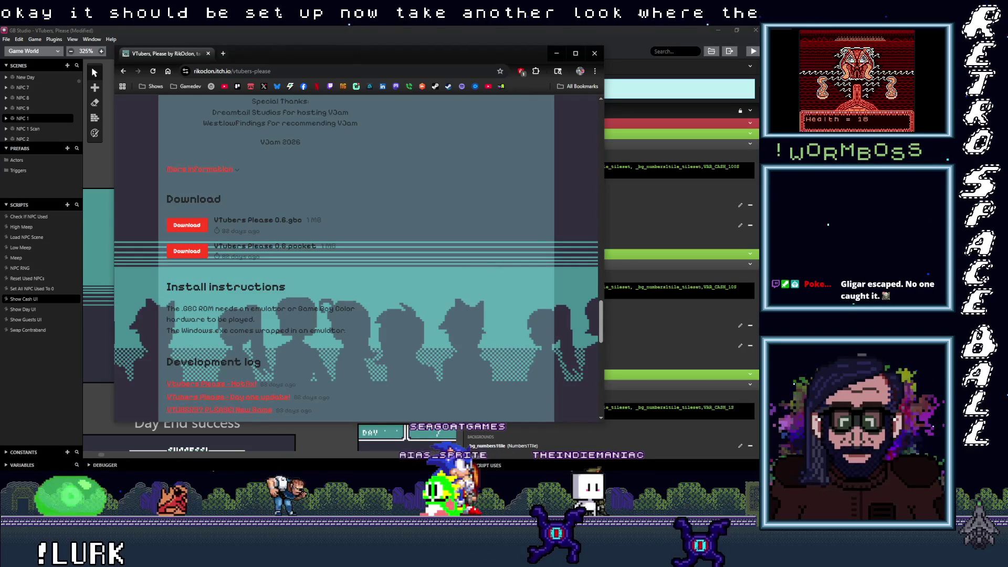
scroll(277, 166, up, 15)
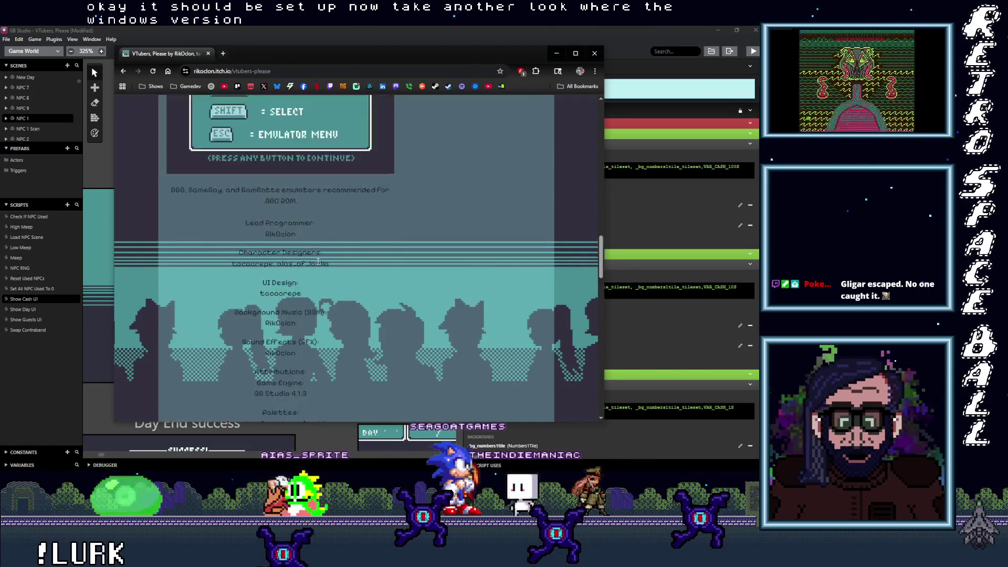
scroll(368, 210, up, 10)
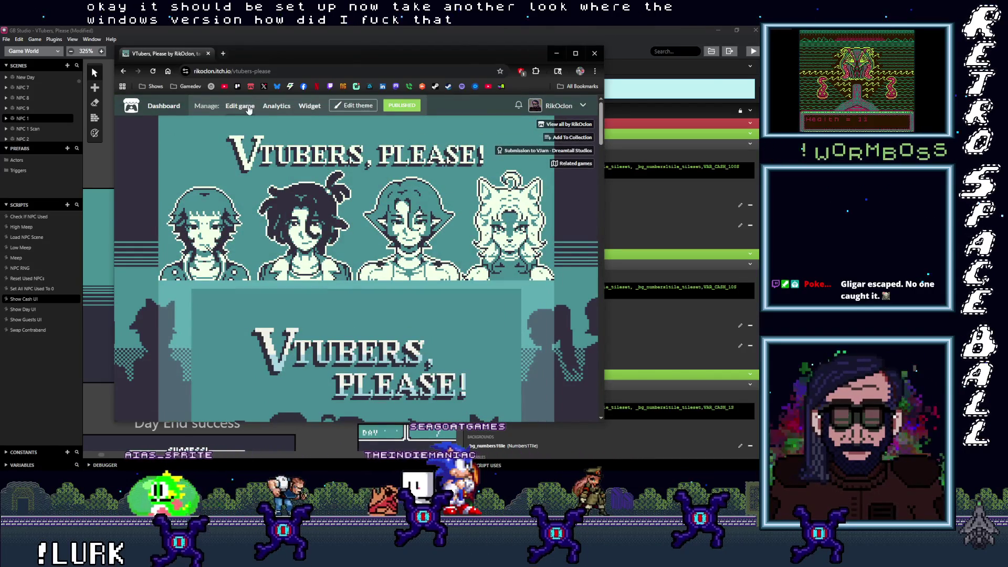
click(240, 106)
mouse_move(288, 55)
mouse_down()
mouse_move(617, 140)
mouse_move(1007, 168)
mouse_up()
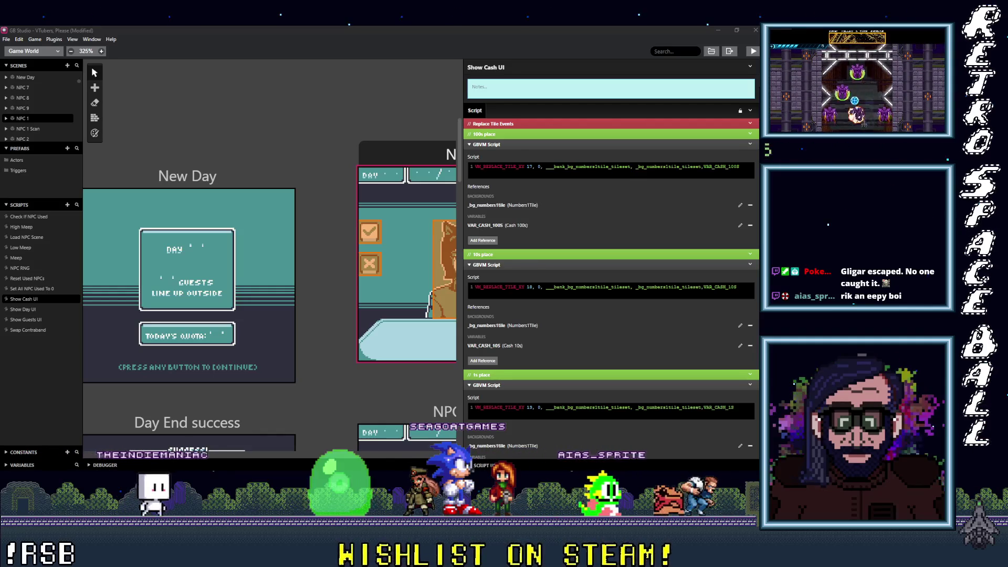
key(alt+Tab)
scroll(458, 326, down, 10)
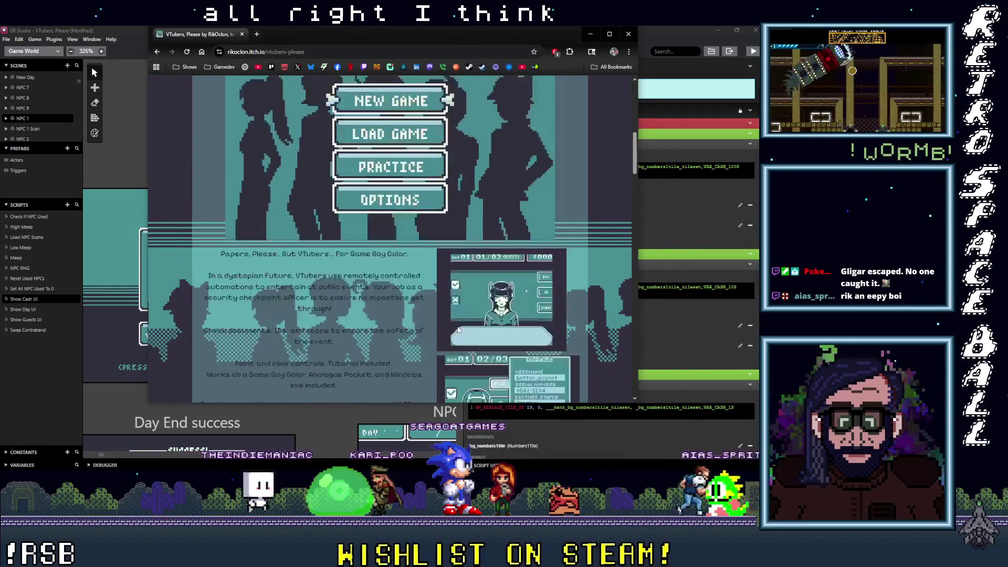
scroll(458, 329, down, 10)
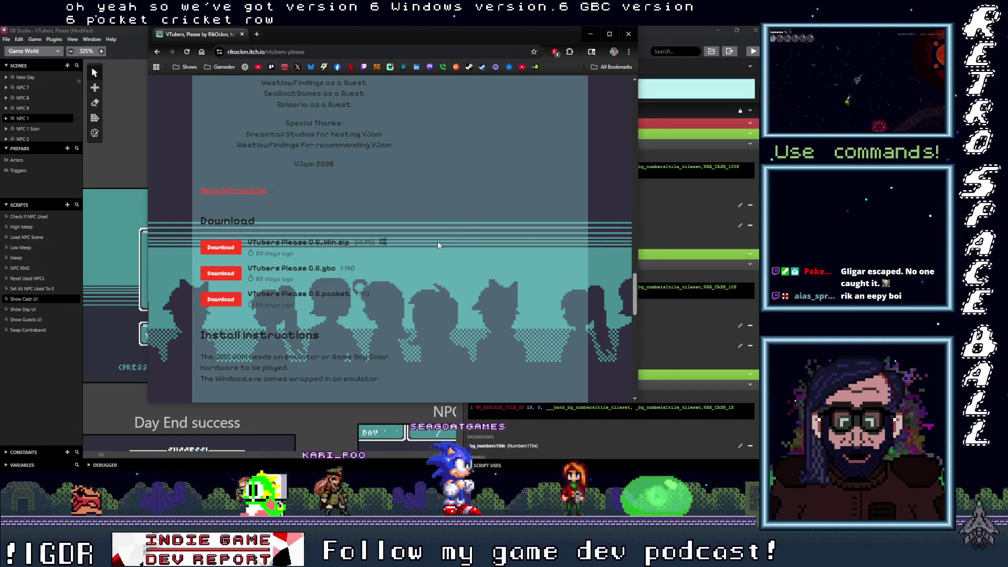
click(590, 34)
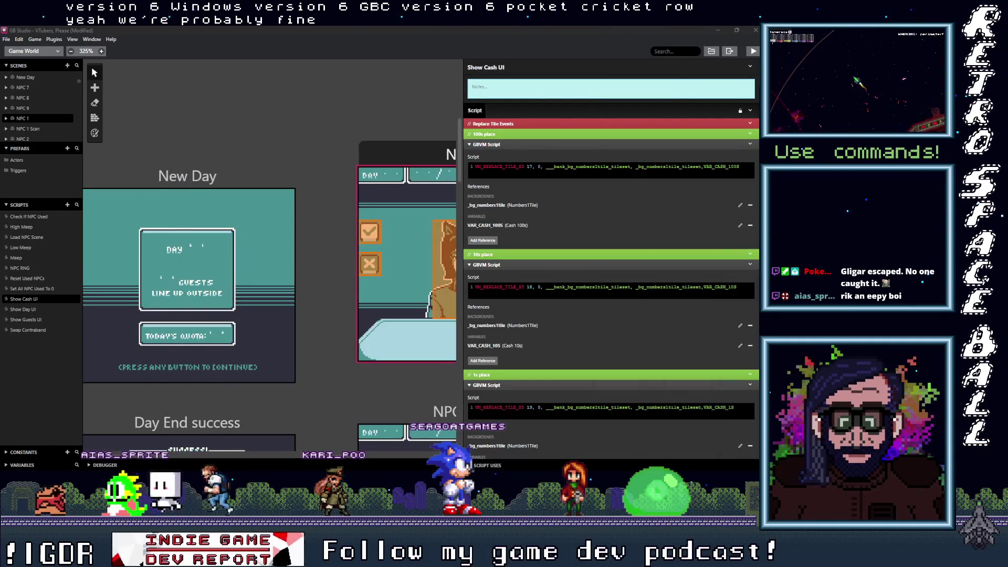